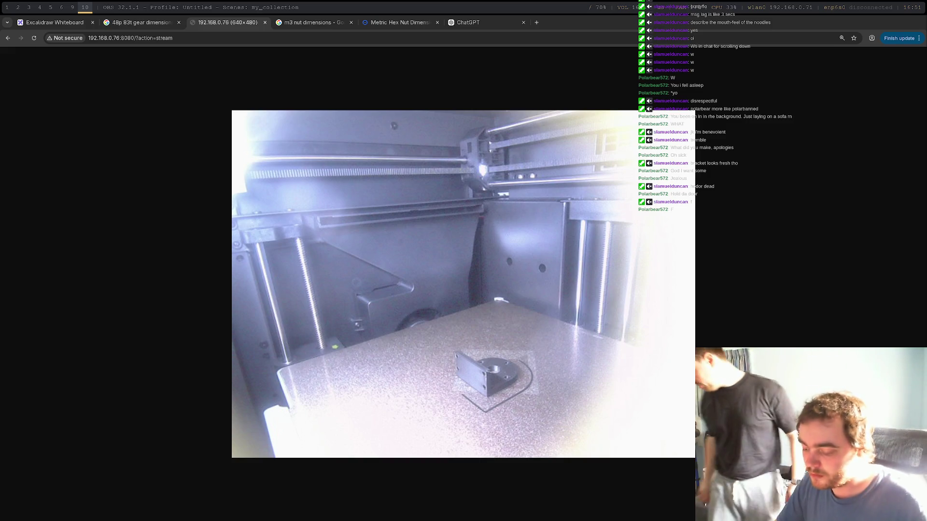
# Back in FreeCAD, orbit the bracket and create a new sketch on its flat front face.
pyautogui.press('super+2')
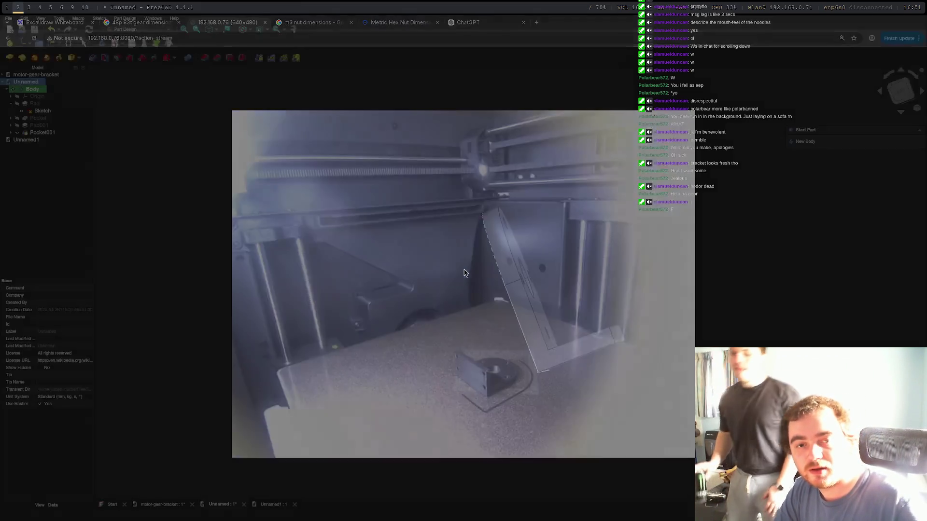
pyautogui.moveTo(471, 264); pyautogui.dragTo(279, 346, button='middle')
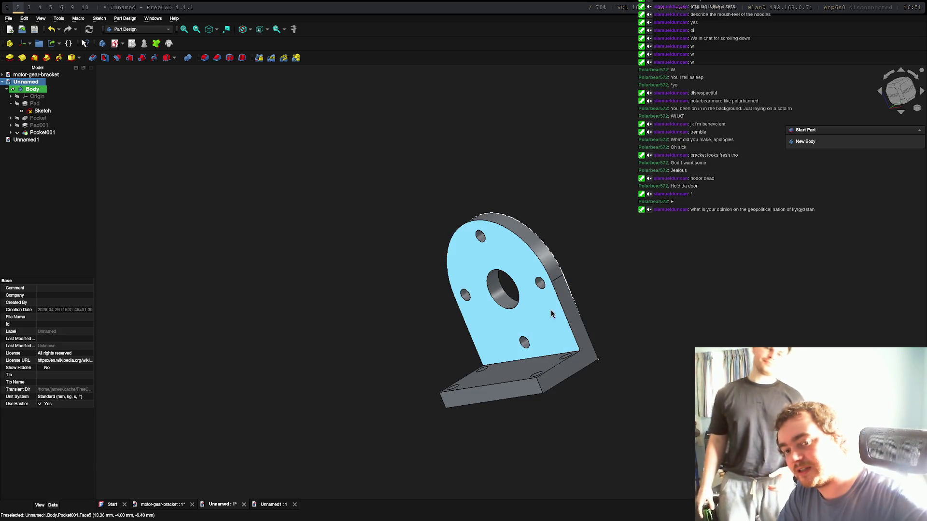
pyautogui.click(523, 281)
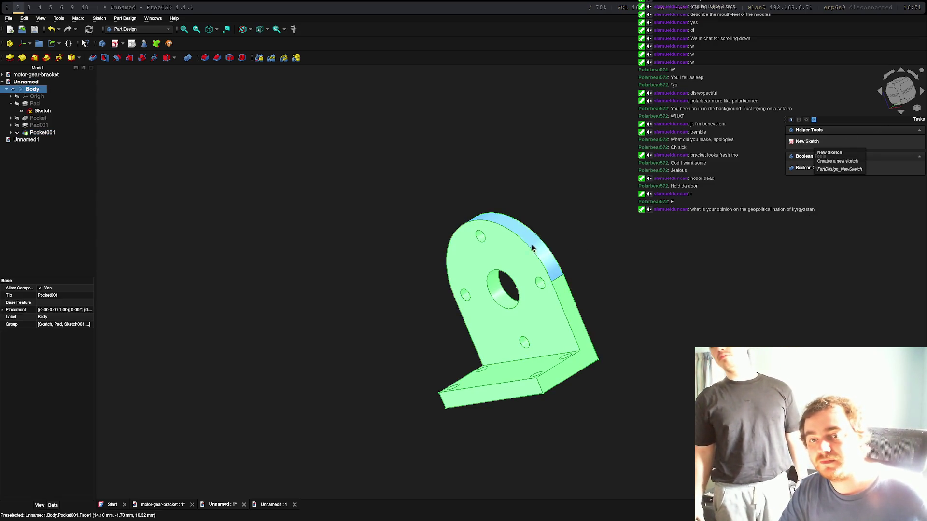
pyautogui.click(522, 282)
pyautogui.click(809, 139)
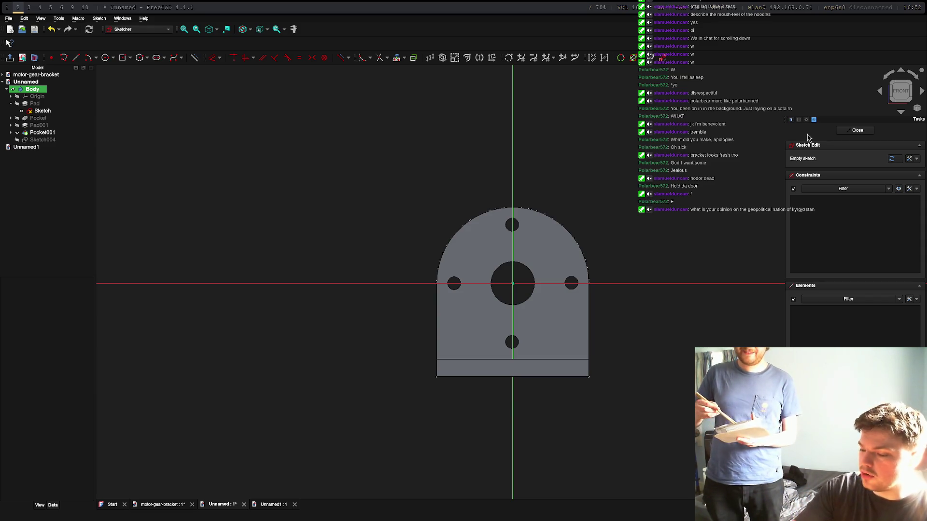
pyautogui.press('super+0')
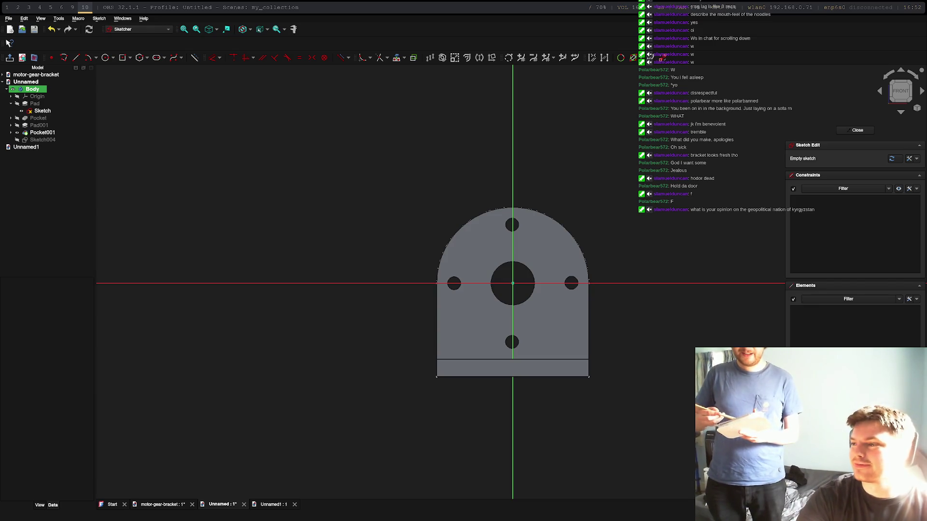
pyautogui.press('super+2')
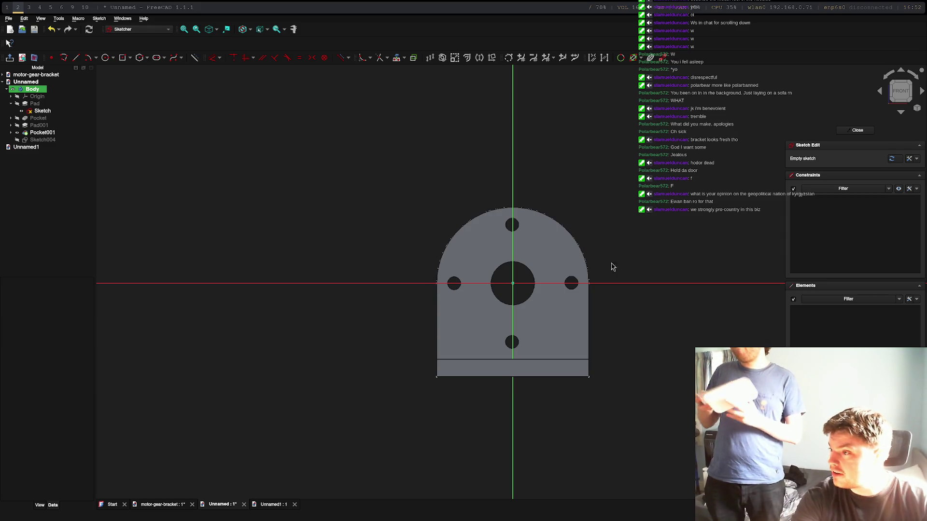
pyautogui.press('super+0')
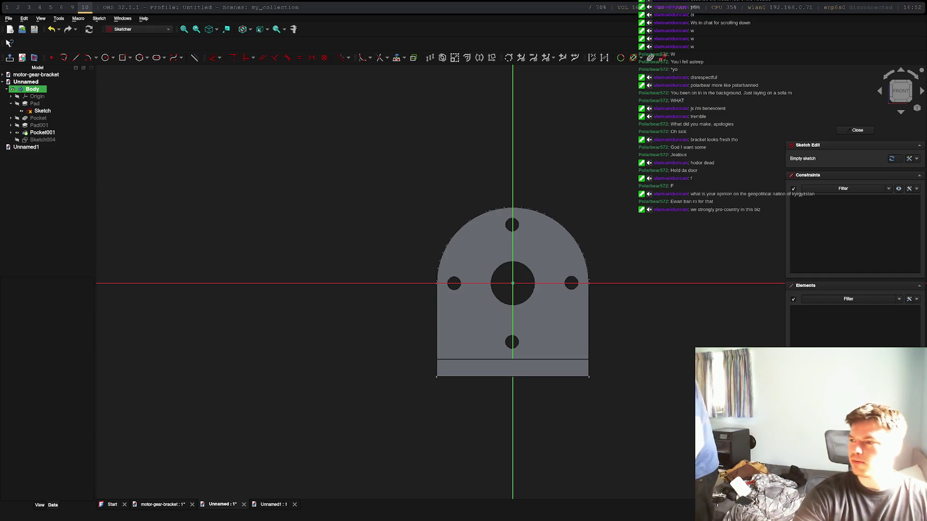
pyautogui.press('super+2')
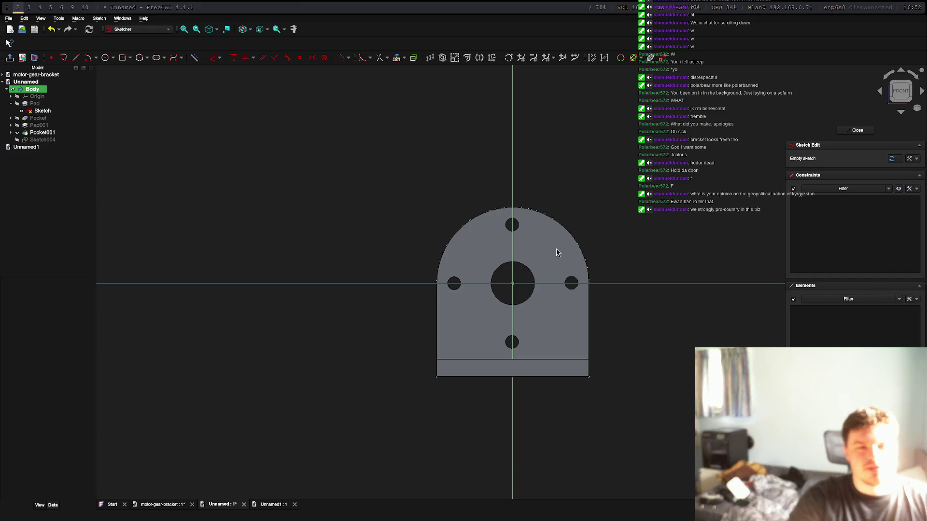
pyautogui.moveTo(686, 227)
pyautogui.mouseDown()
pyautogui.moveTo(634, 251)
pyautogui.moveTo(662, 245)
pyautogui.mouseUp()
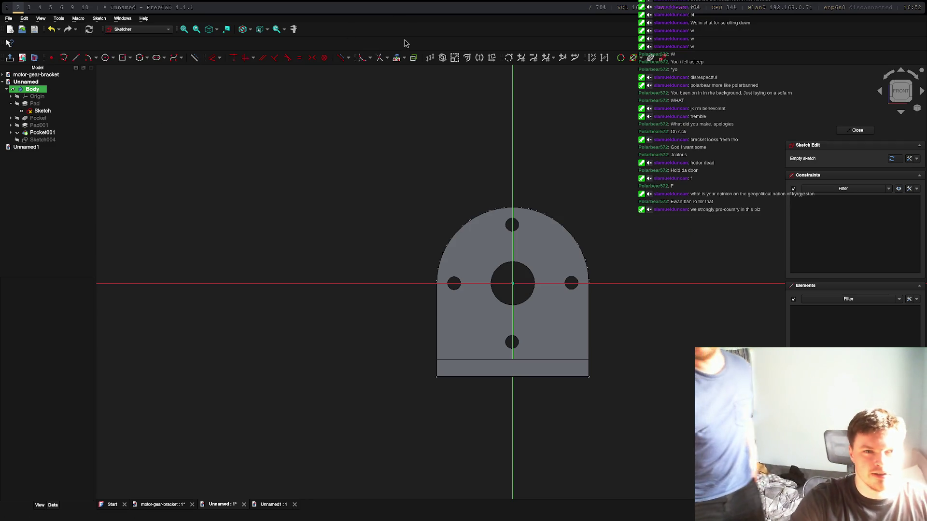
pyautogui.press('super+0')
pyautogui.press('super+2')
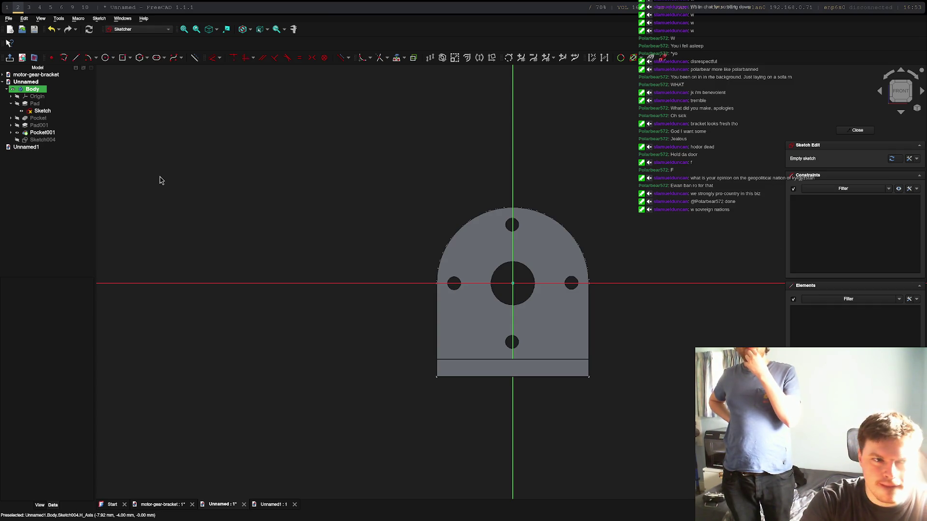
# Select the earlier sketch and start a slot at the left hole's centre, discarding misplaced attempts.
pyautogui.click(49, 112)
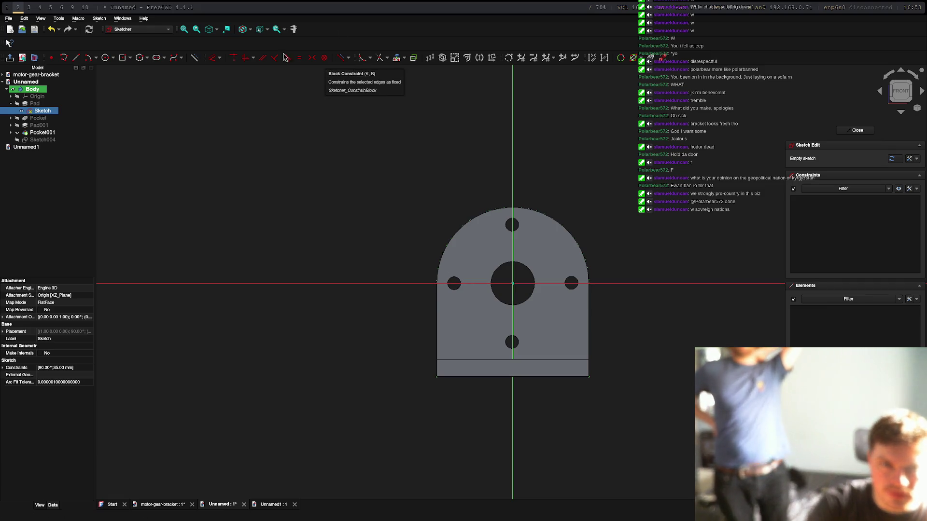
pyautogui.click(105, 57)
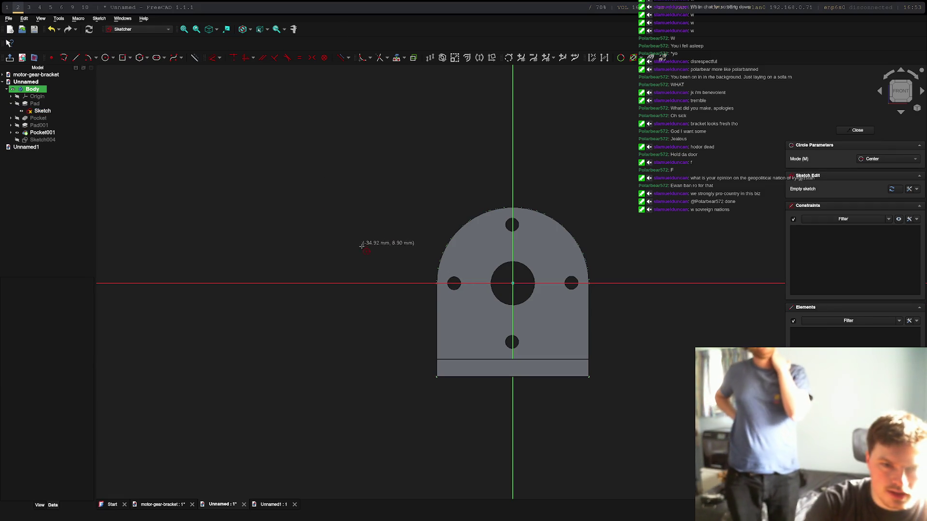
pyautogui.click(156, 58)
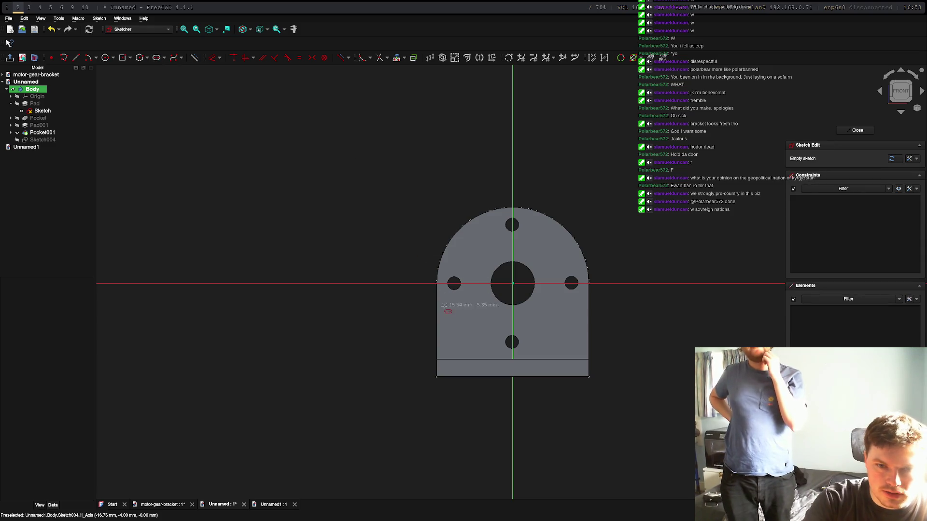
pyautogui.click(456, 282)
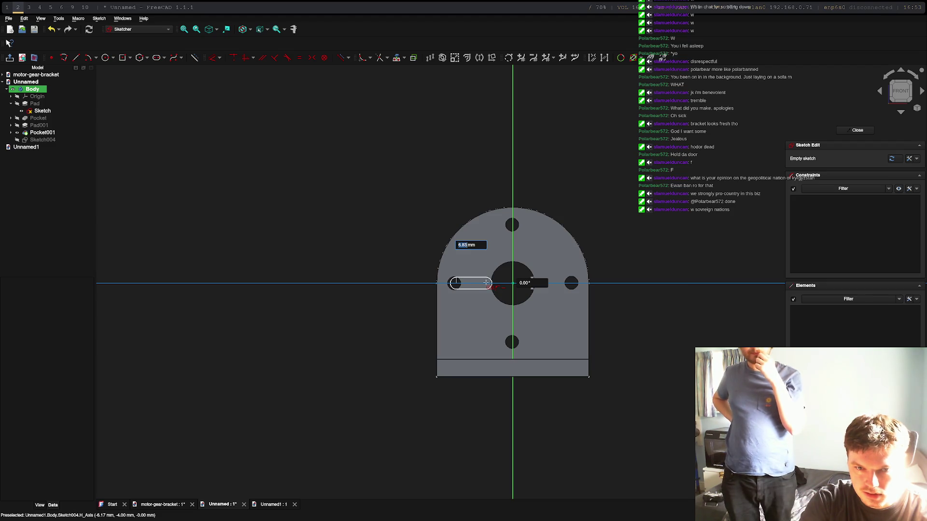
pyautogui.press('Escape')
pyautogui.click(454, 284)
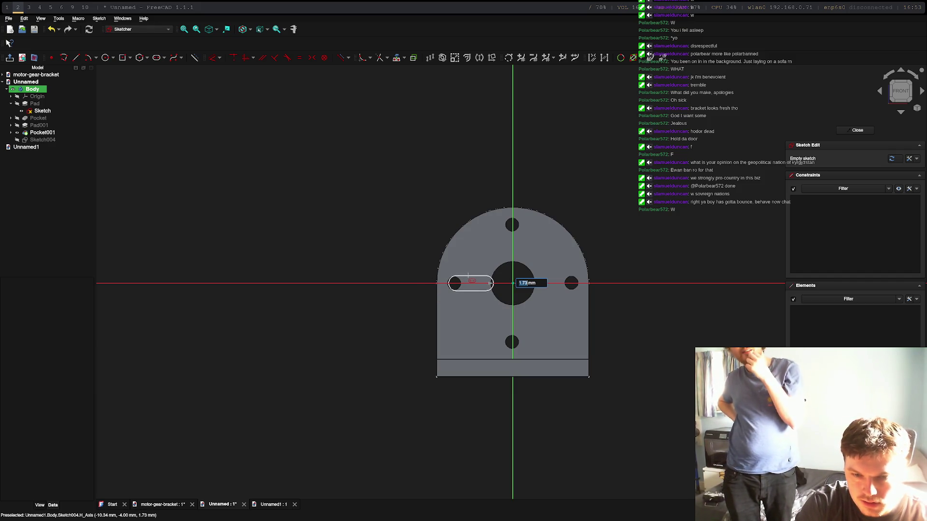
pyautogui.click(468, 276)
pyautogui.press('Escape')
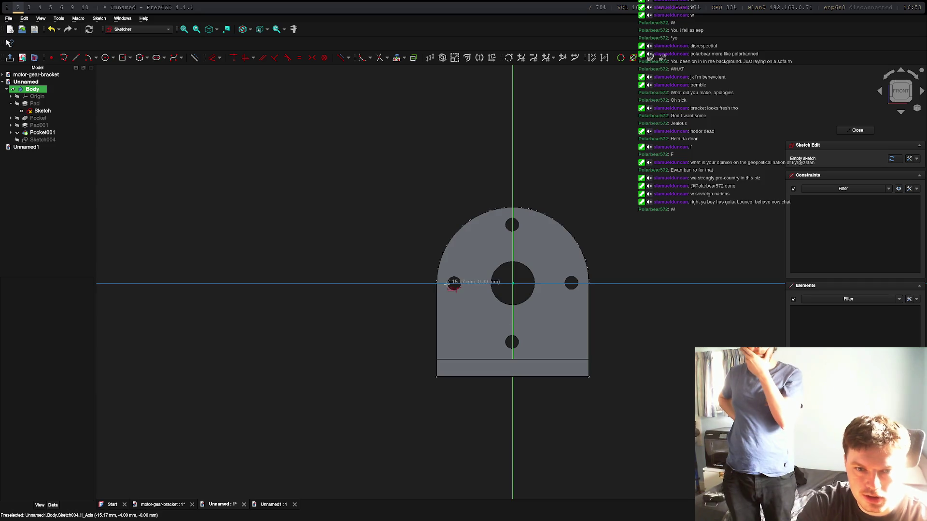
pyautogui.click(446, 279)
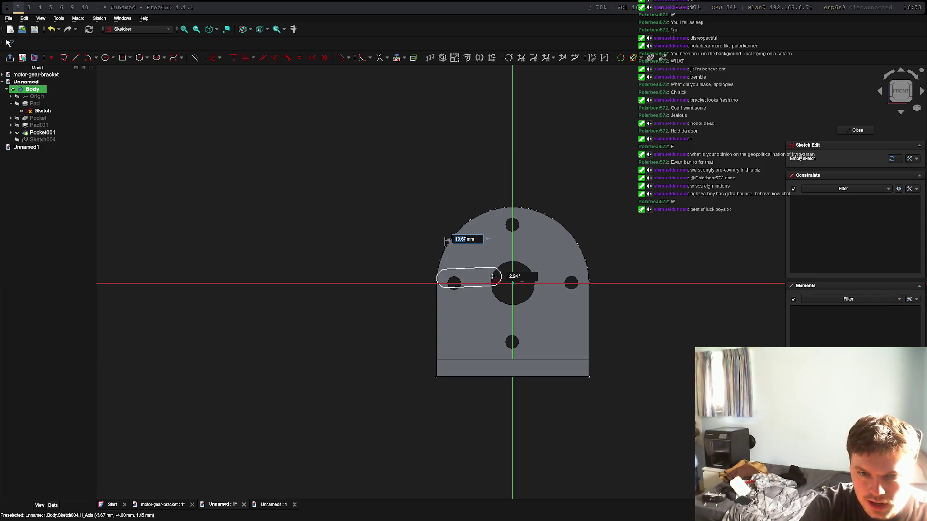
# Enter 6 mm as the slot length, correcting mistyped digits.
pyautogui.write('8')
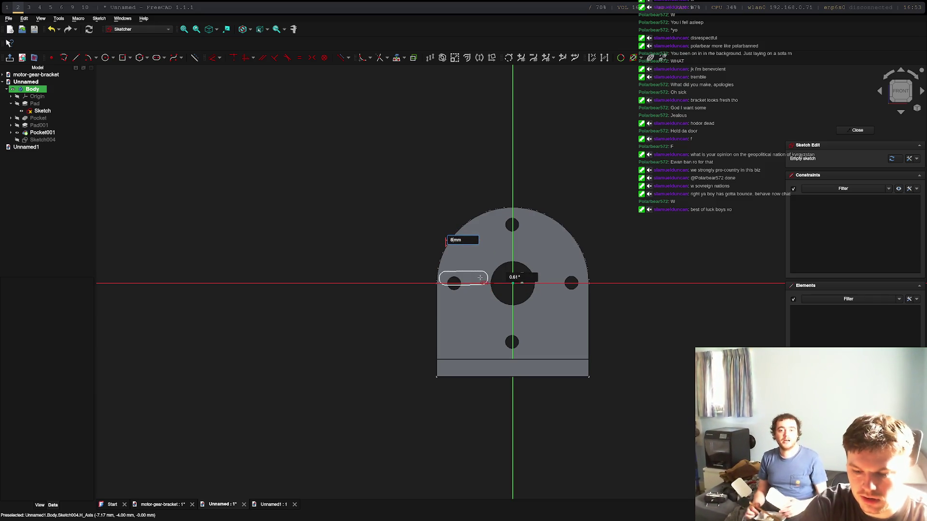
pyautogui.write('6')
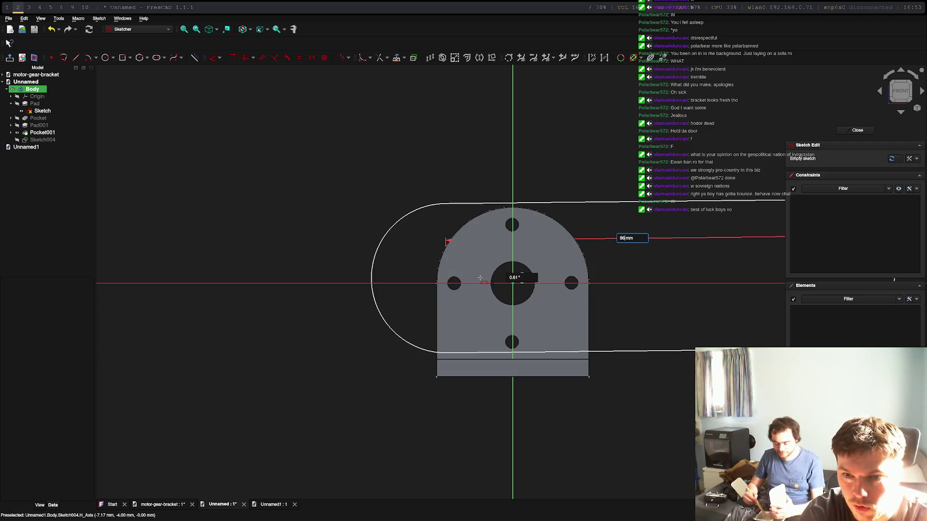
pyautogui.press('BackSpace')
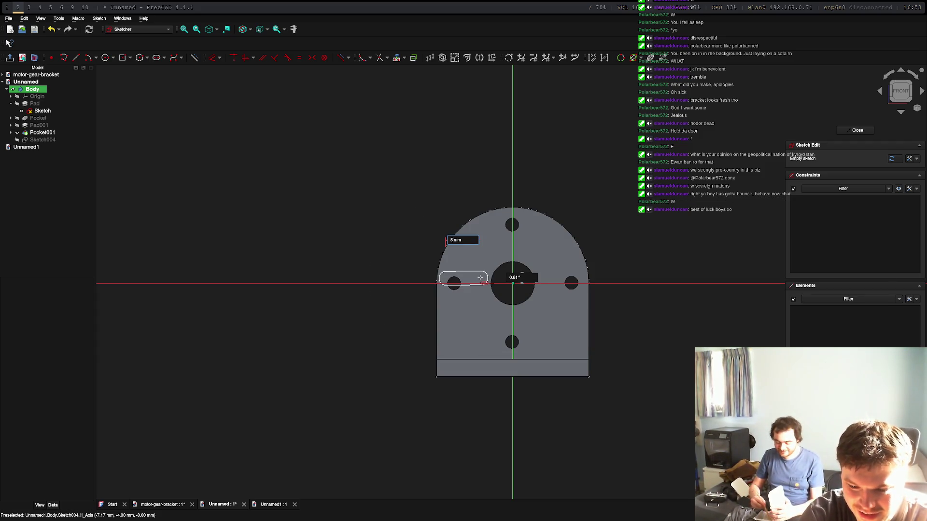
pyautogui.write('5')
pyautogui.press('Left')
pyautogui.press('BackSpace')
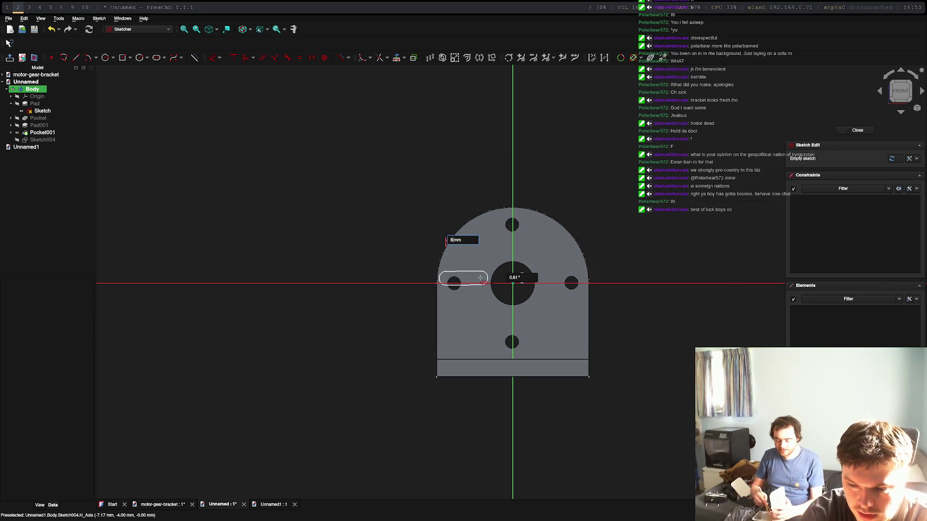
pyautogui.press('BackSpace')
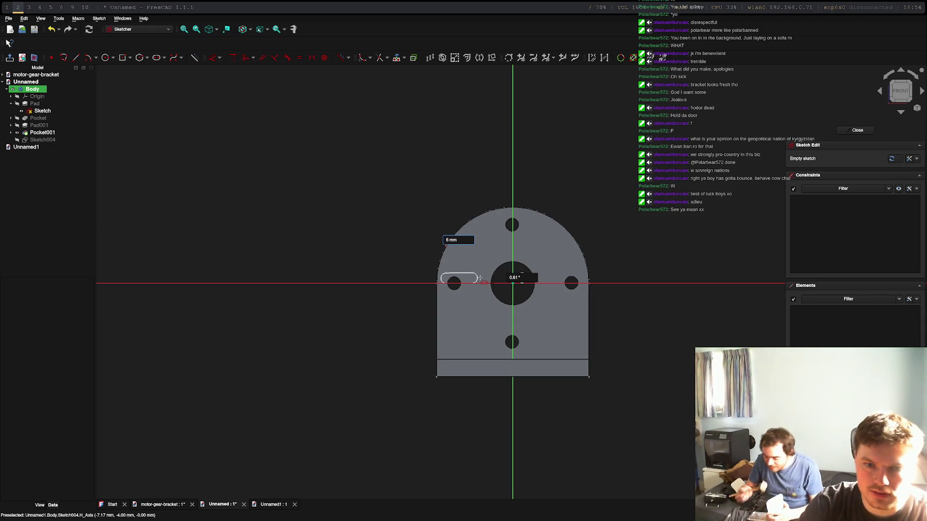
pyautogui.write('6')
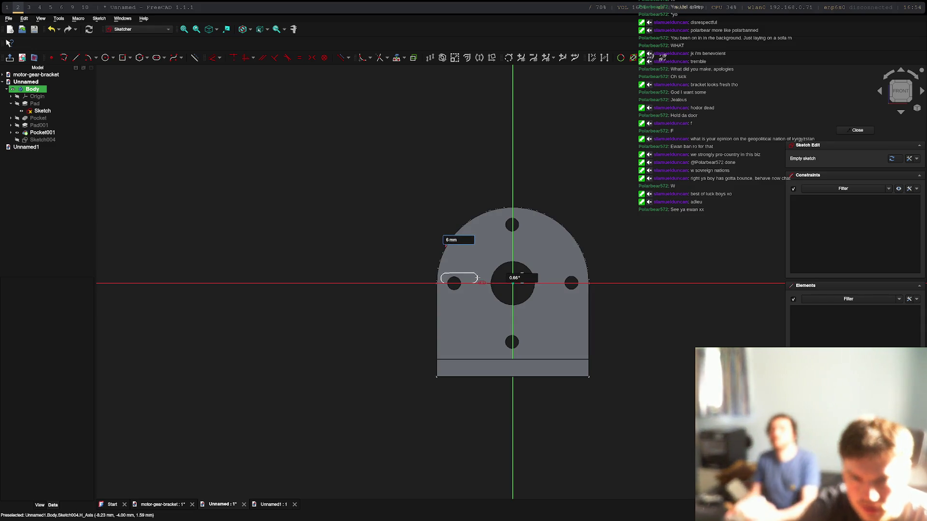
pyautogui.press('Return')
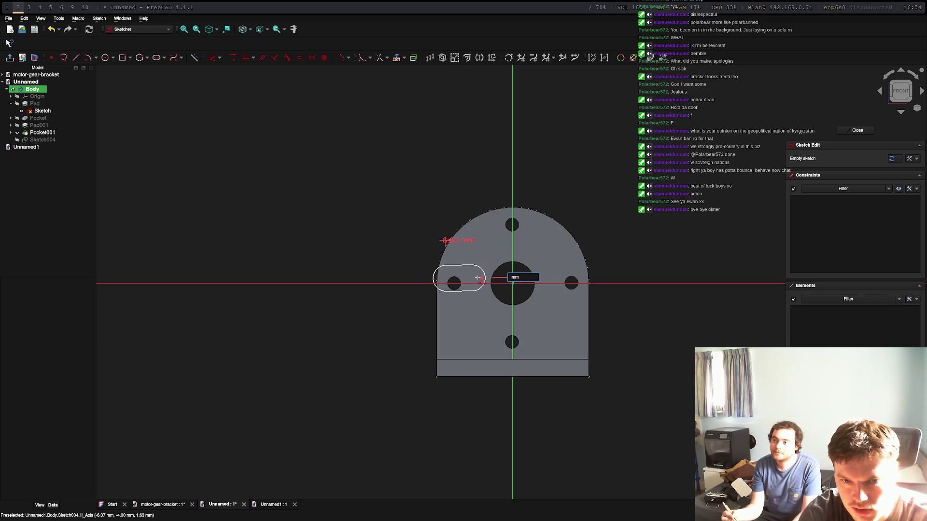
pyautogui.click(478, 278)
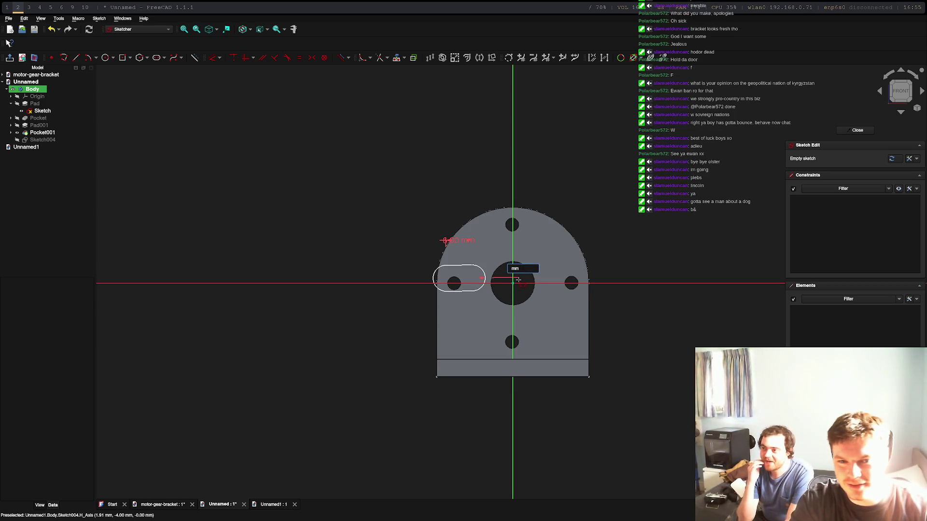
# Commit the slot with a 1.5 mm radius, then undo it to empty Sketch004.
pyautogui.write('1,5')
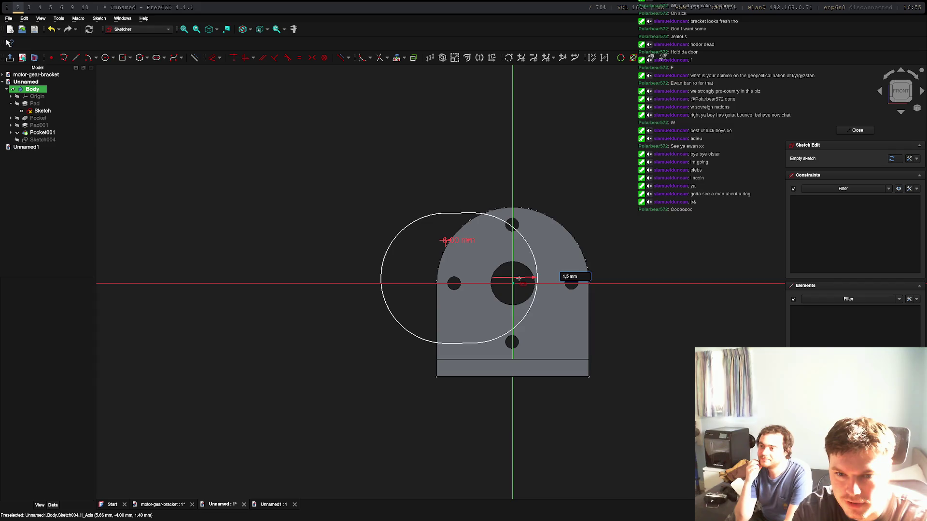
pyautogui.press('BackSpace')
pyautogui.press('BackSpace')
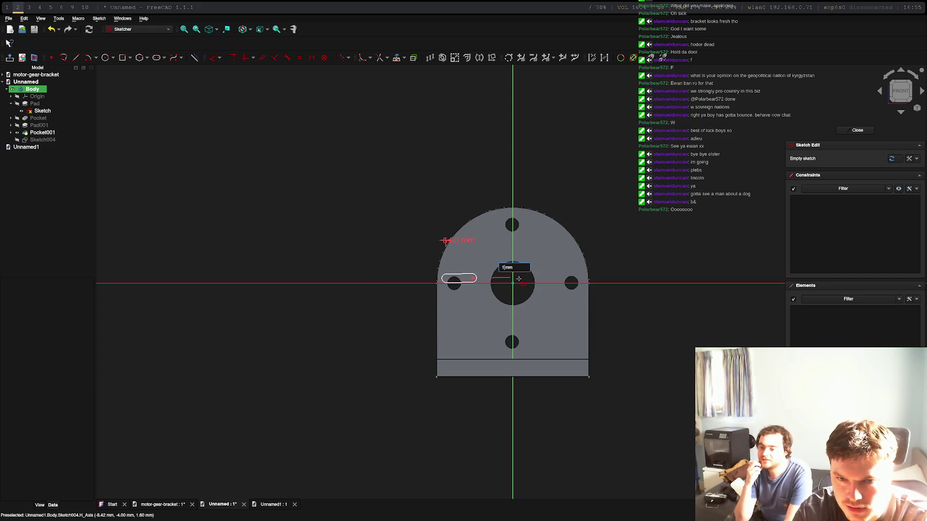
pyautogui.write('.5')
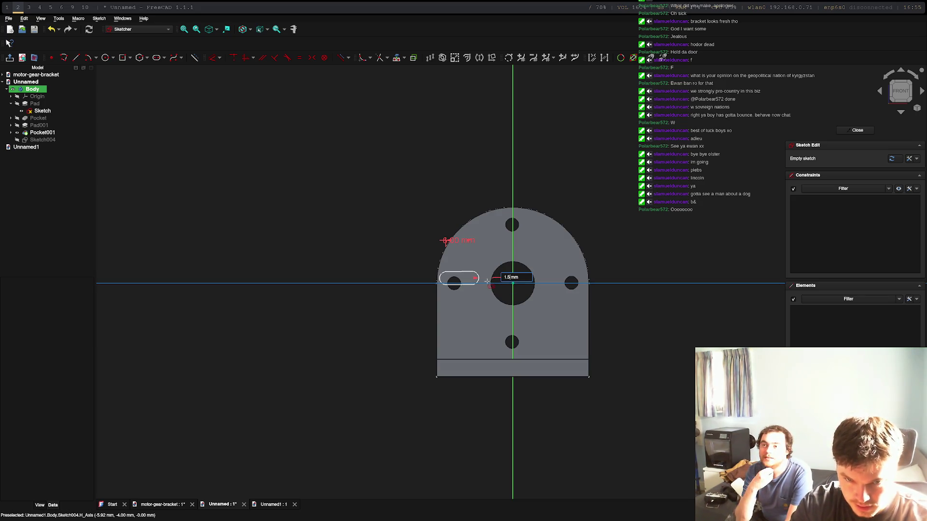
pyautogui.press('Return')
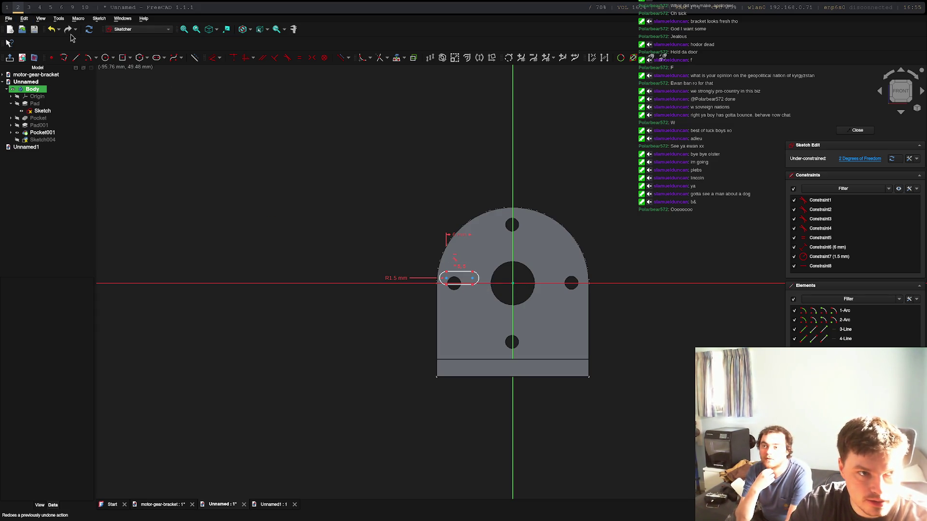
pyautogui.click(52, 32)
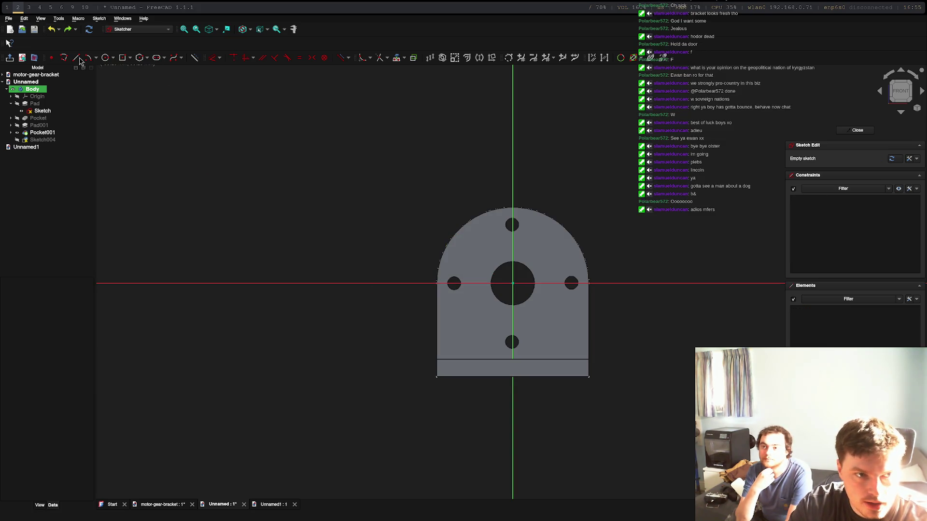
# Start a new slot at the left hole's centre: 6 mm long at 0°, trying radius values 1.5 and 3.
pyautogui.click(157, 59)
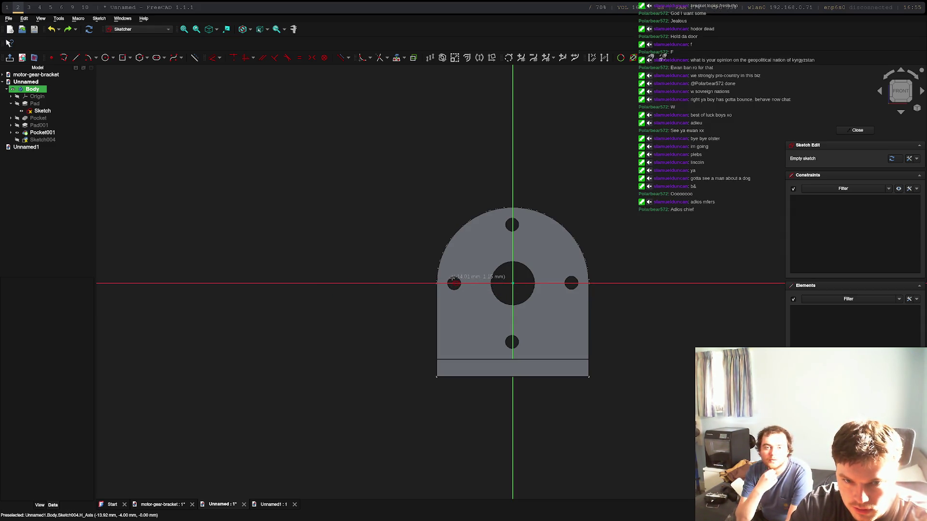
pyautogui.click(454, 283)
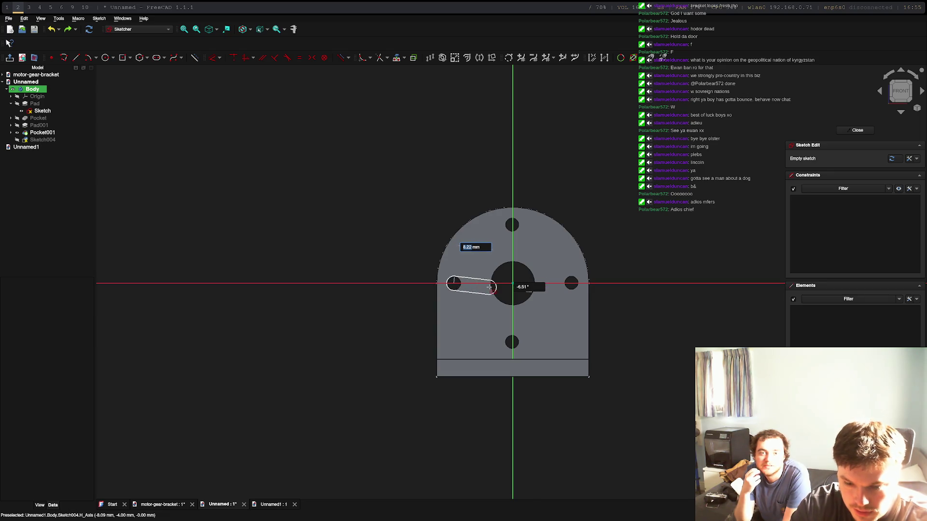
pyautogui.write('6')
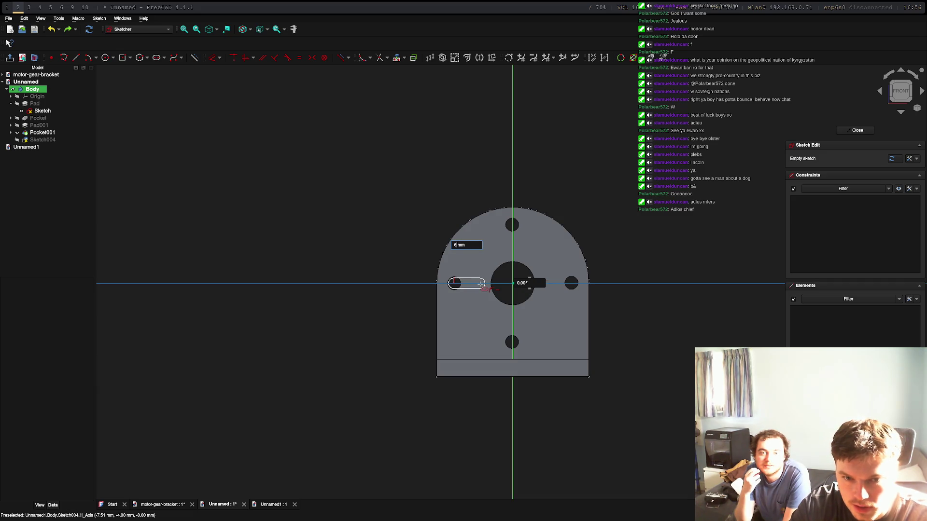
pyautogui.press('Return')
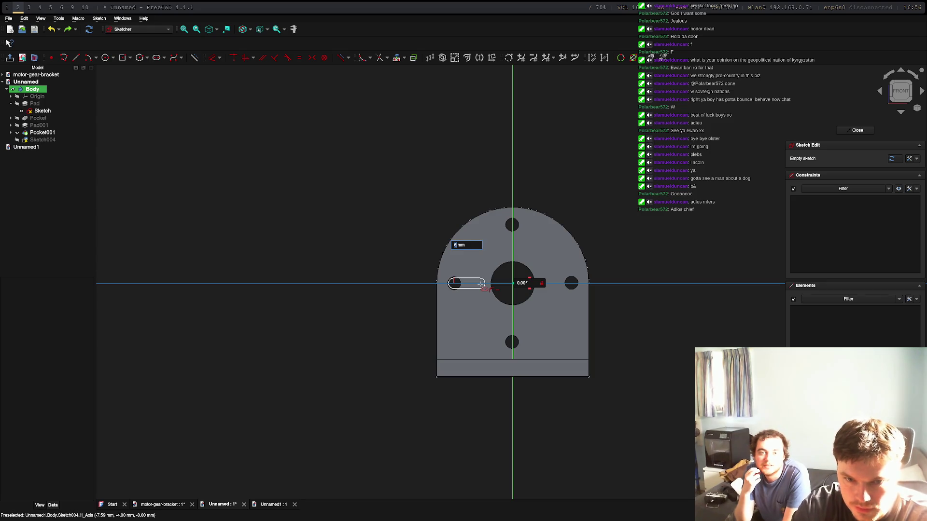
pyautogui.press('Return')
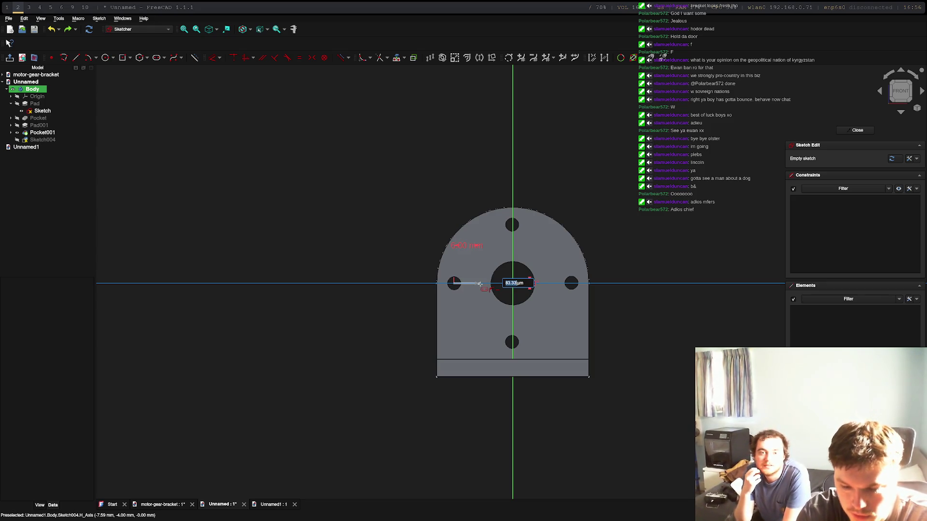
pyautogui.write('1.5')
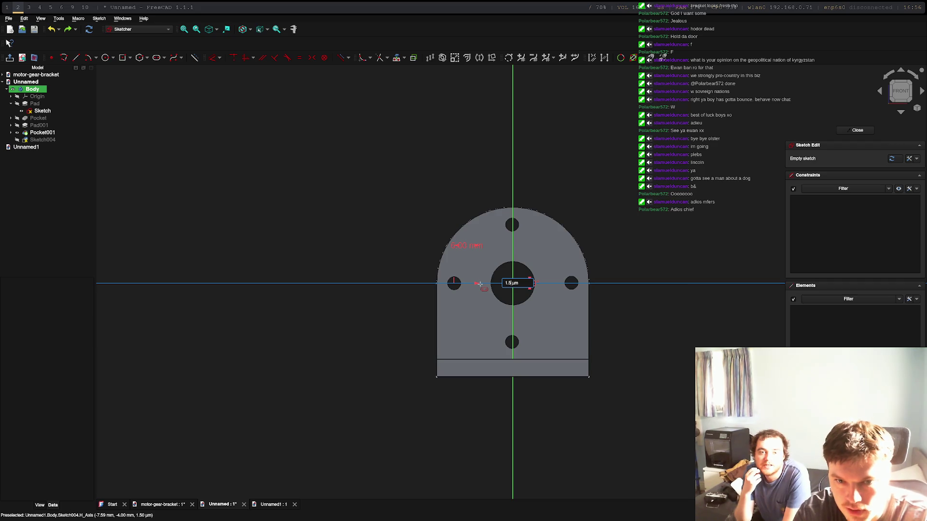
pyautogui.press('BackSpace')
pyautogui.press('BackSpace')
pyautogui.press('BackSpace')
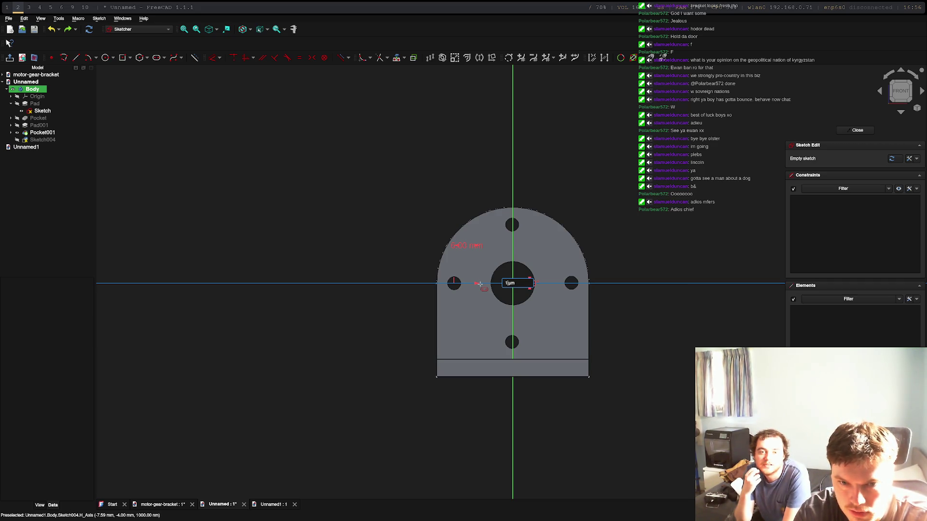
pyautogui.write('3')
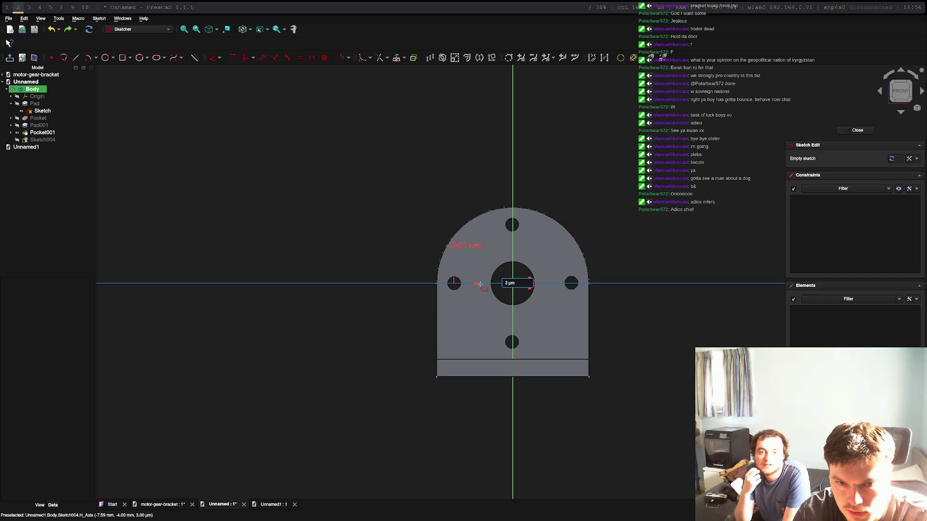
pyautogui.press('BackSpace')
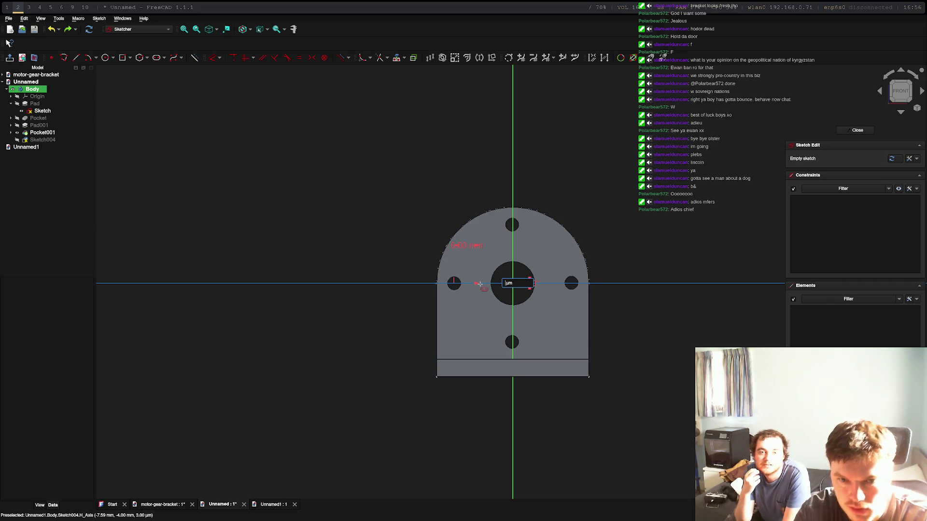
pyautogui.press('capslock')
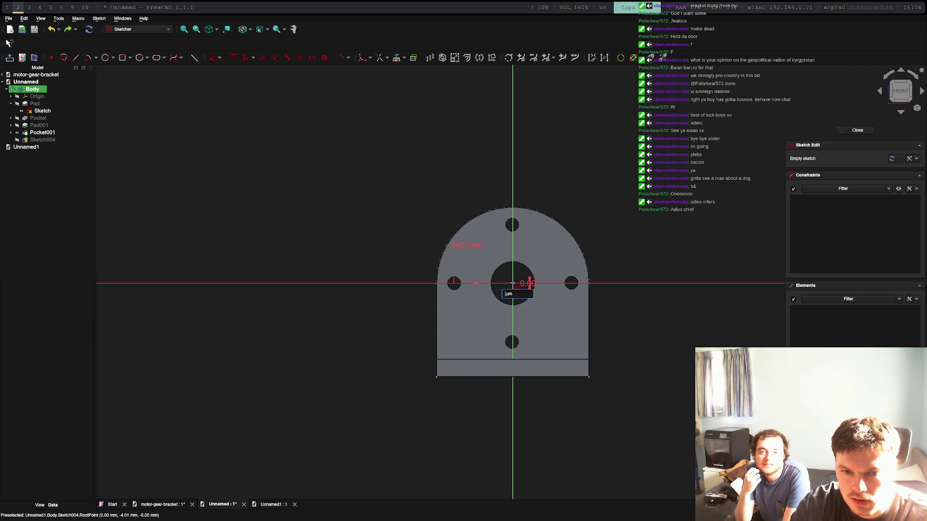
# Discard the unfinished sketch and orbit to an exact face-on rear view of the round plate.
pyautogui.press('Escape')
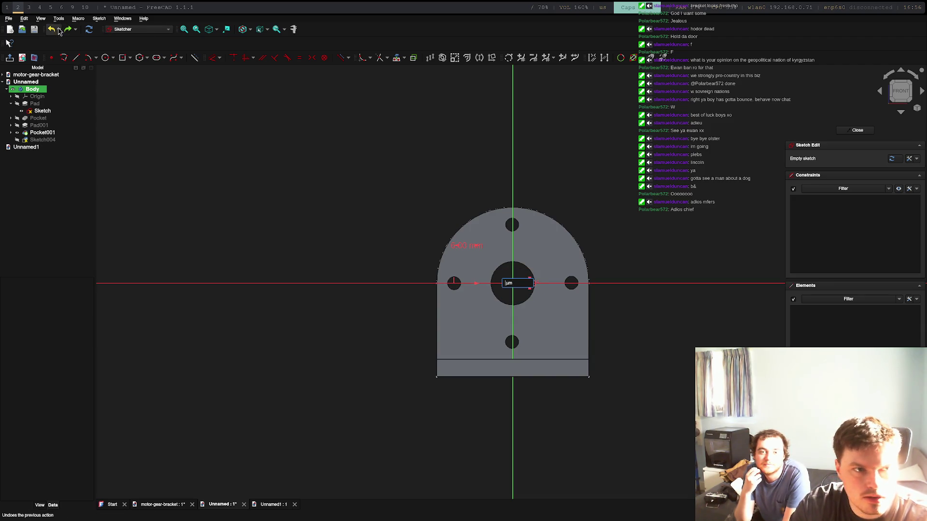
pyautogui.hotkey('ctrl', 'z')
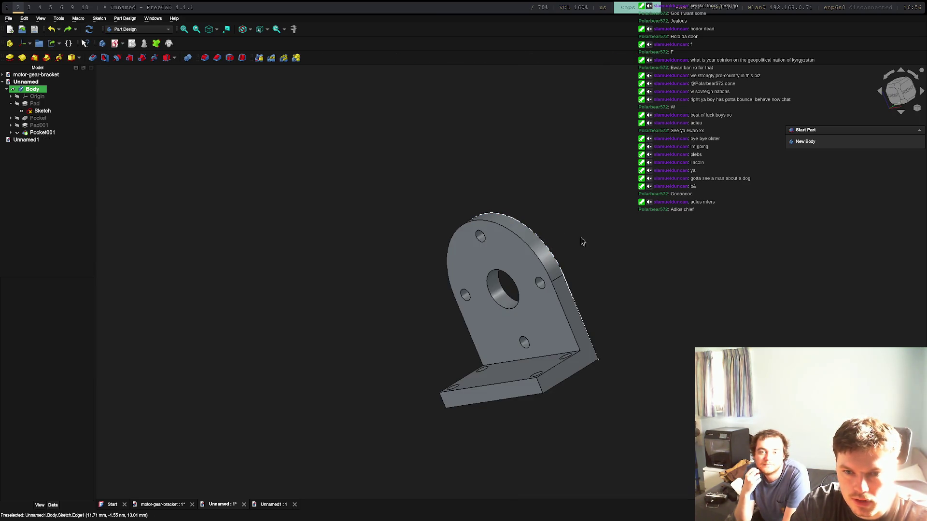
pyautogui.moveTo(600, 250); pyautogui.dragTo(354, 295, button='middle')
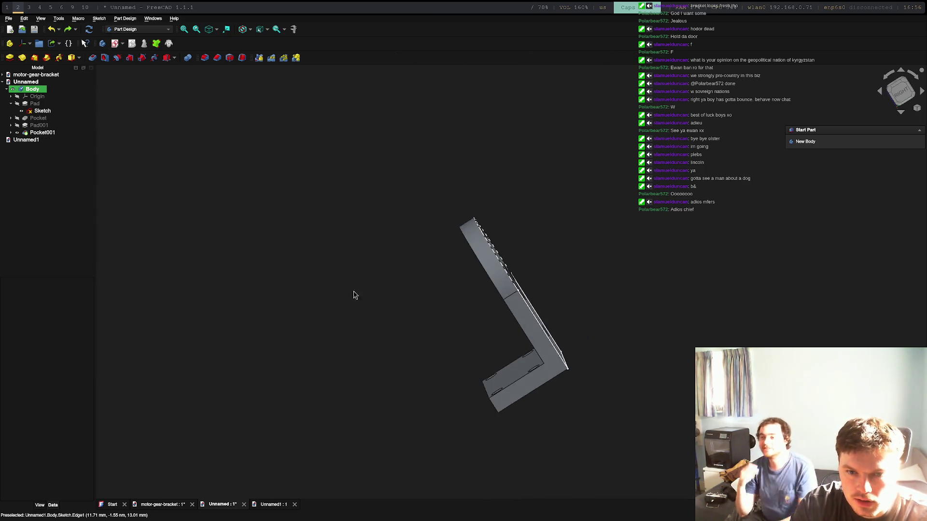
pyautogui.moveTo(622, 287)
pyautogui.mouseDown(button='middle')
pyautogui.moveTo(391, 306)
pyautogui.moveTo(357, 343)
pyautogui.moveTo(382, 338)
pyautogui.mouseUp(button='middle')
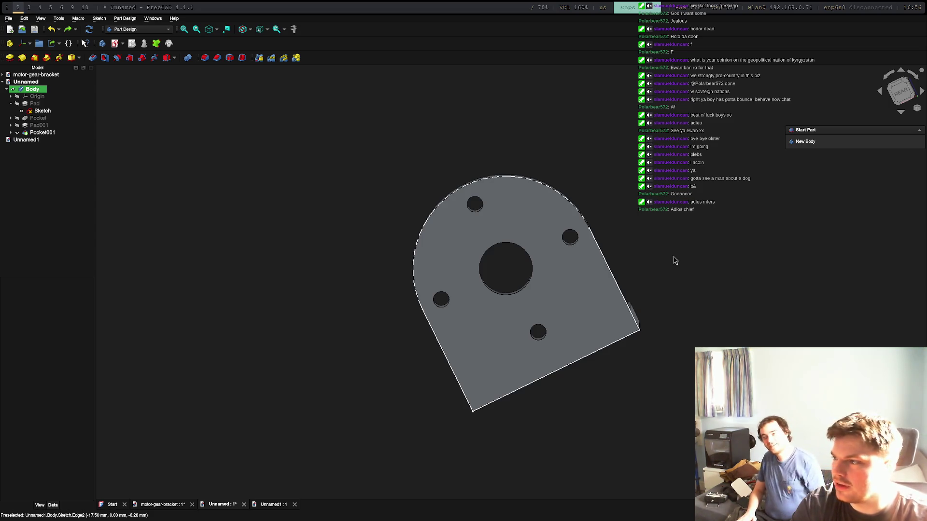
pyautogui.moveTo(707, 239)
pyautogui.mouseDown(button='middle')
pyautogui.moveTo(718, 310)
pyautogui.moveTo(728, 285)
pyautogui.moveTo(709, 227)
pyautogui.moveTo(740, 270)
pyautogui.moveTo(659, 368)
pyautogui.moveTo(655, 326)
pyautogui.mouseUp(button='middle')
pyautogui.moveTo(539, 326)
pyautogui.mouseDown(button='middle')
pyautogui.moveTo(368, 293)
pyautogui.moveTo(414, 331)
pyautogui.mouseUp(button='middle')
pyautogui.click(899, 91)
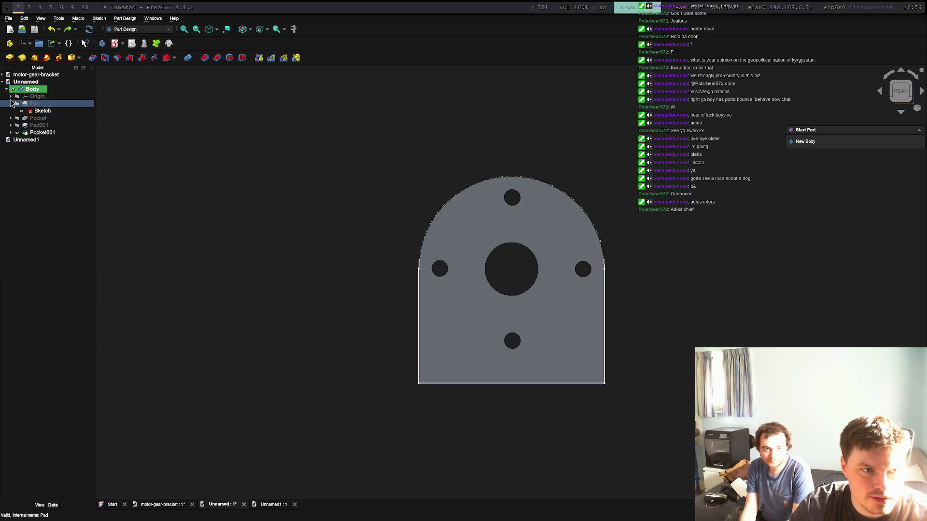
# Select the plate's whole flat rear face, after briefly picking the left hole's edge.
pyautogui.click(479, 211)
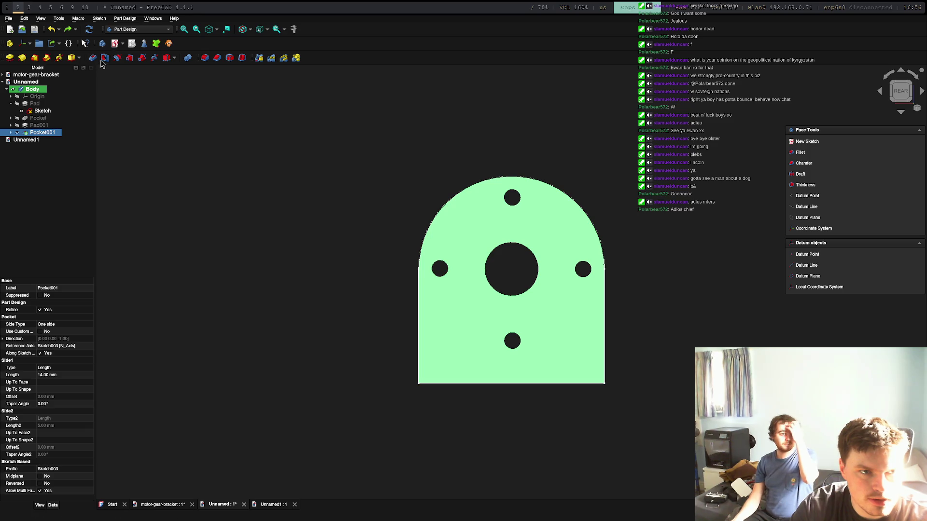
pyautogui.click(441, 268)
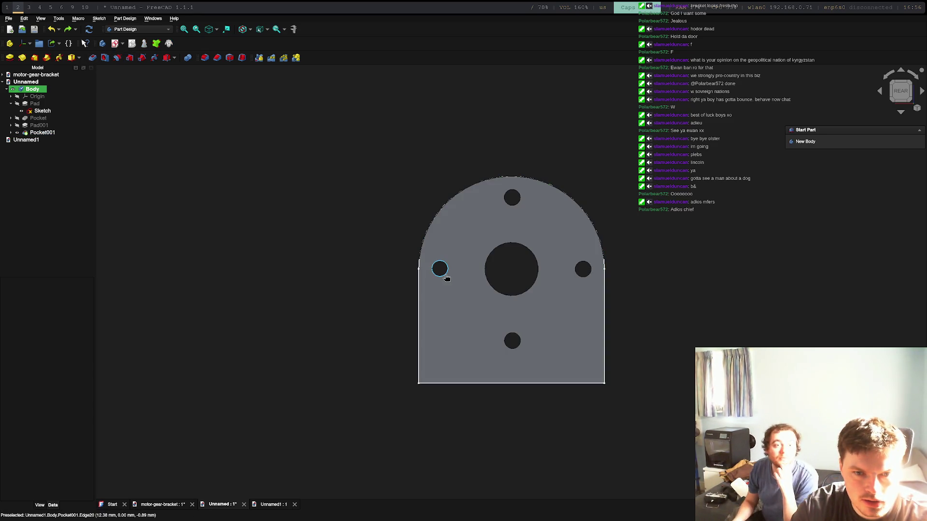
pyautogui.click(445, 276)
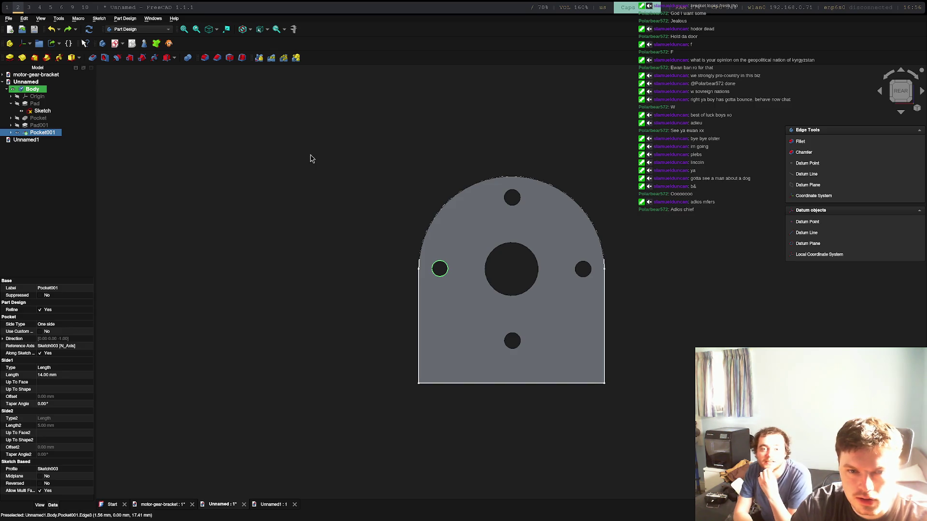
pyautogui.click(484, 231)
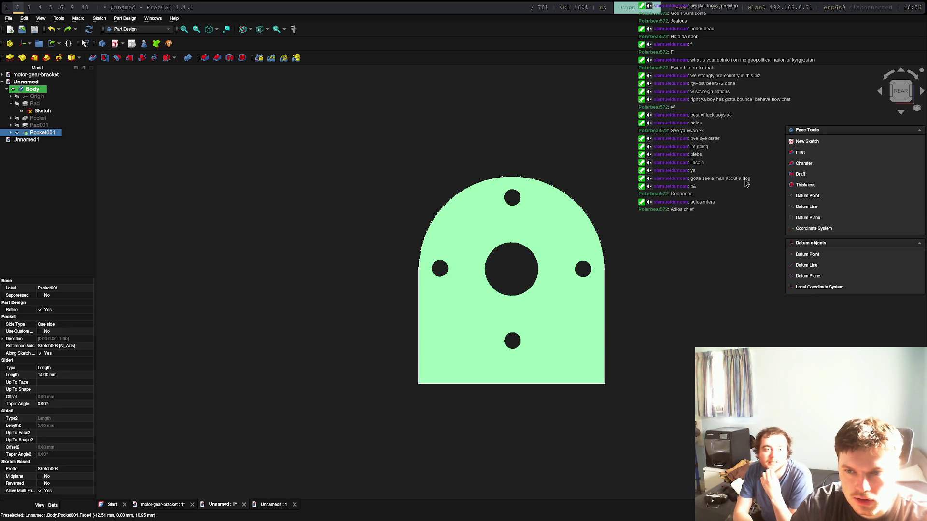
# Create a new sketch on the rear face and start a slot at the left hole's centre.
pyautogui.click(813, 142)
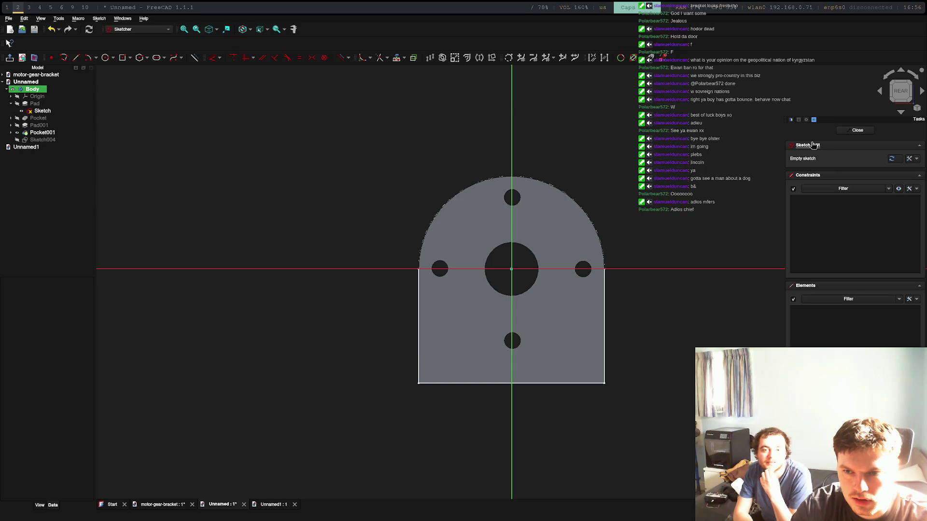
pyautogui.click(157, 58)
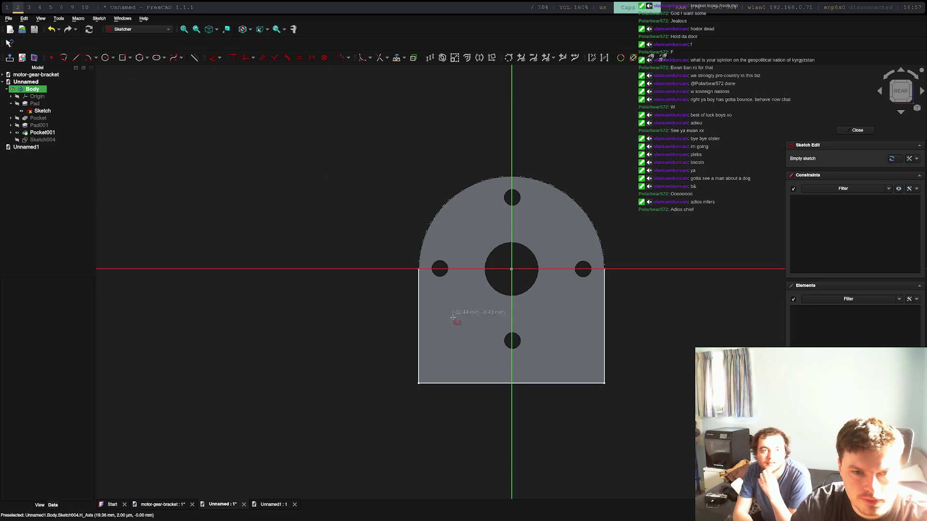
pyautogui.click(432, 268)
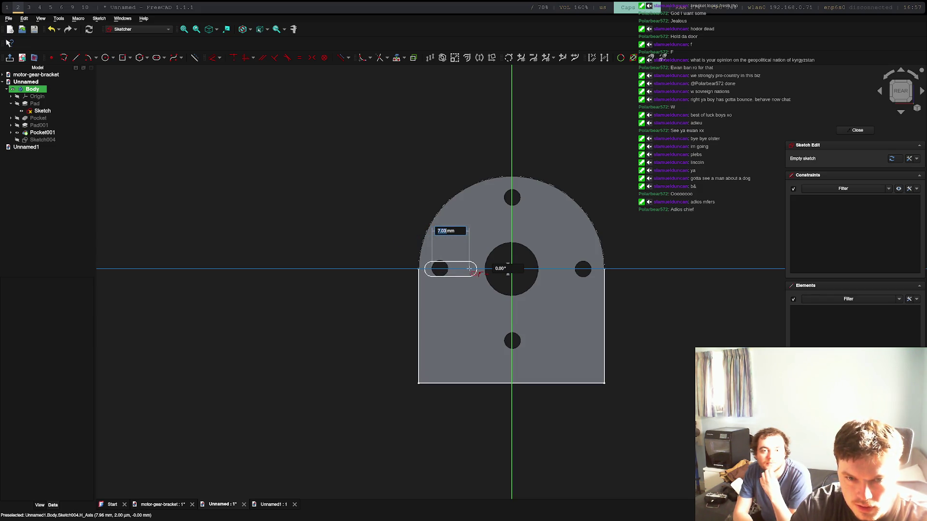
pyautogui.press('Escape')
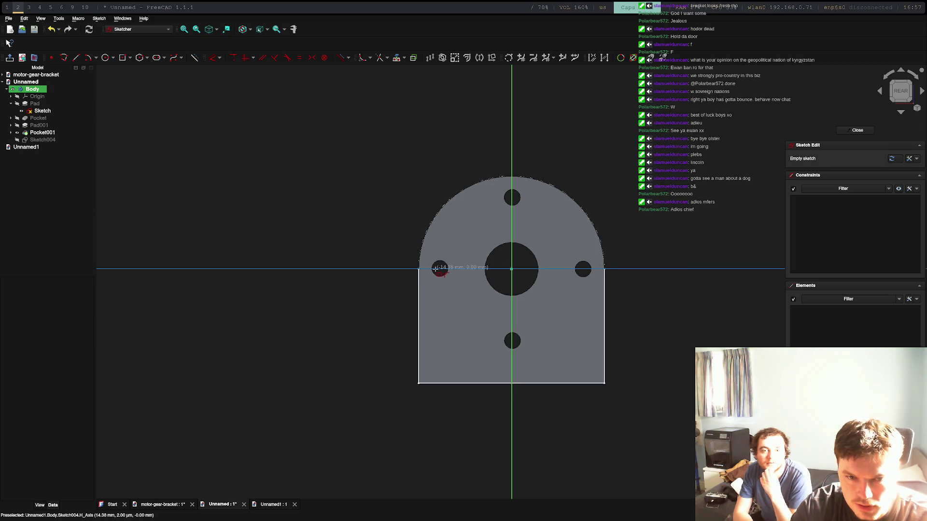
pyautogui.click(432, 269)
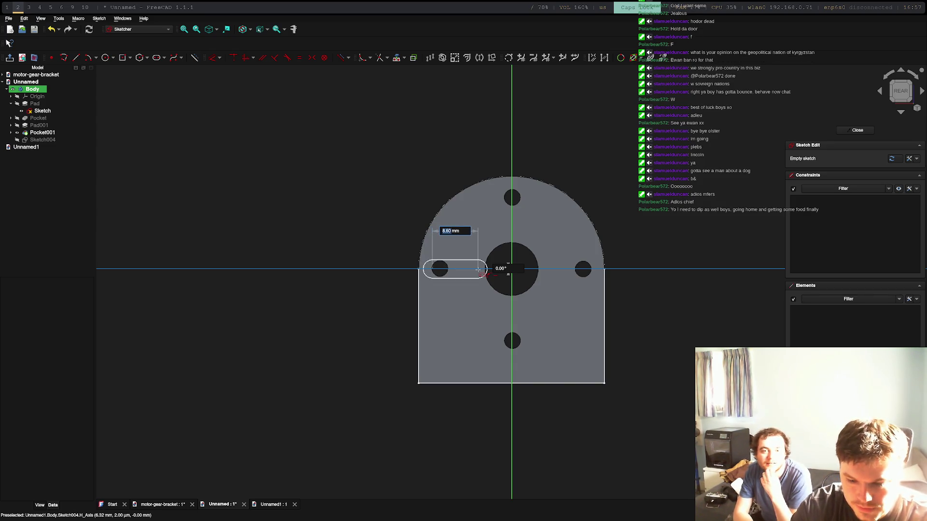
# Give the left slot a 6 mm length and 1.6 mm radius, cancelling a stray extra slot.
pyautogui.write('6')
pyautogui.press('Tab')
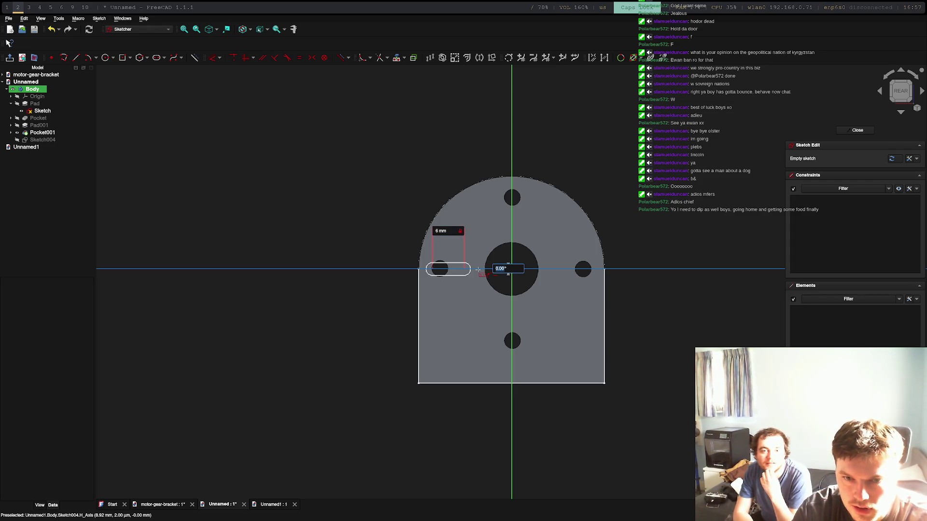
pyautogui.press('Tab')
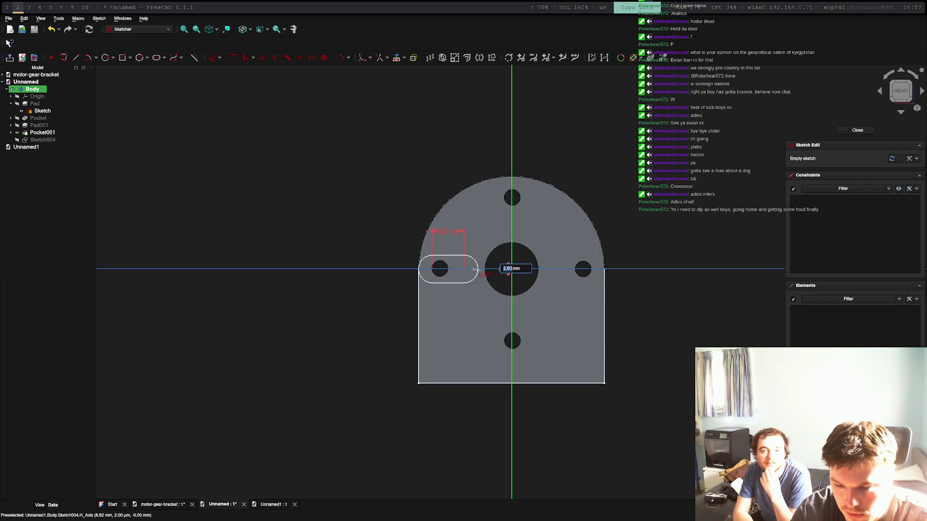
pyautogui.write('1.5')
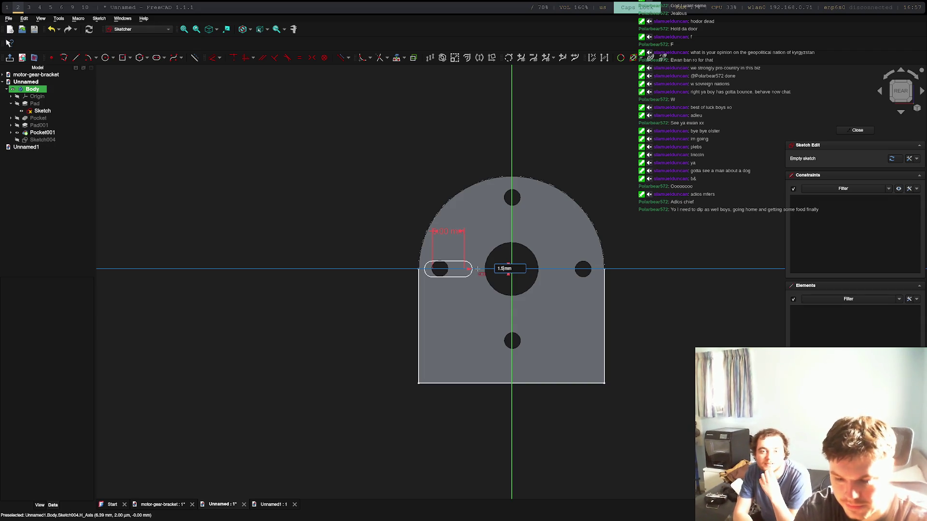
pyautogui.press('BackSpace')
pyautogui.write('6')
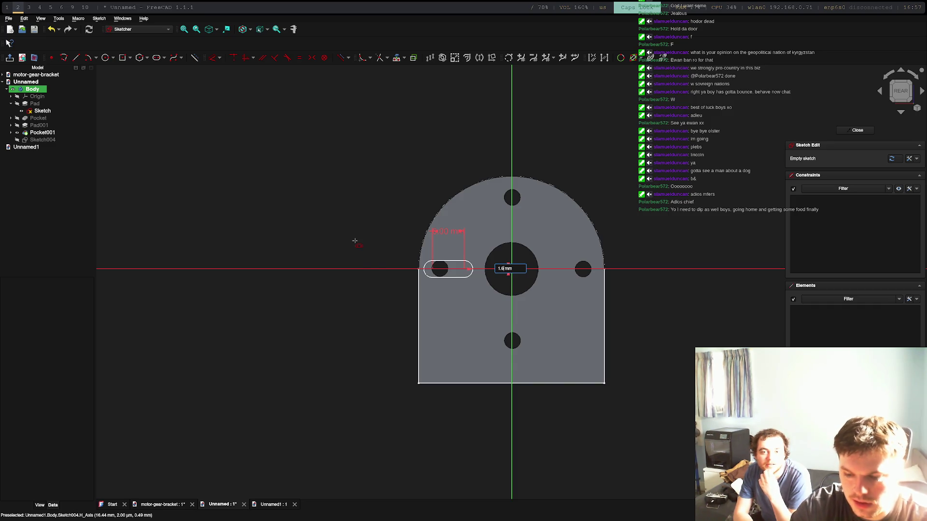
pyautogui.press('Return')
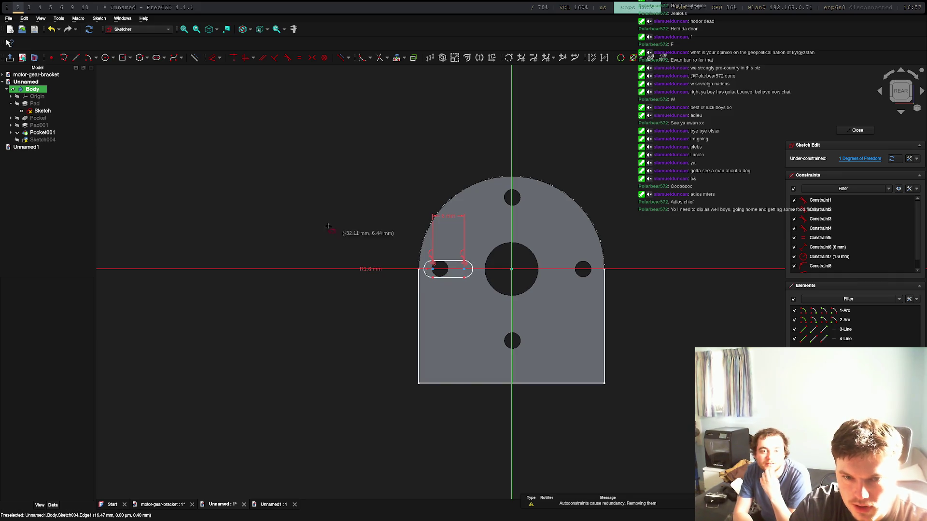
pyautogui.click(314, 199)
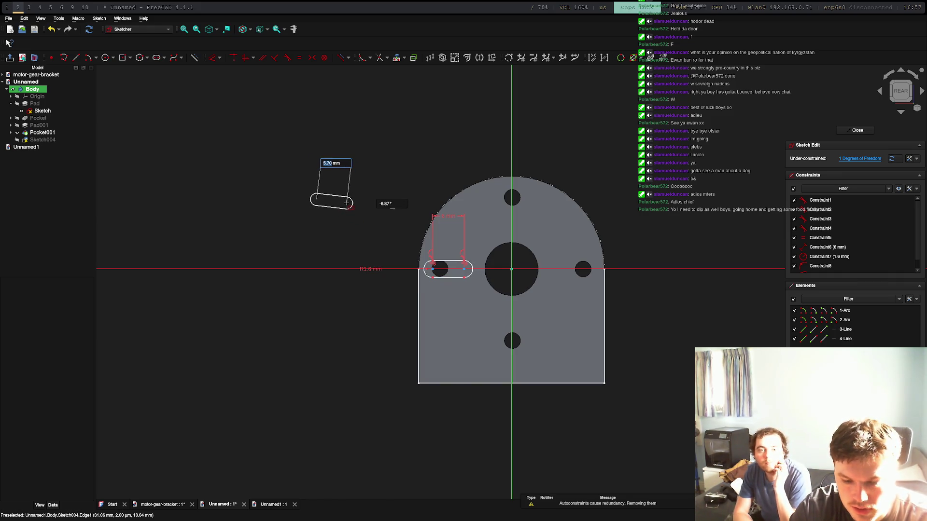
pyautogui.press('Escape')
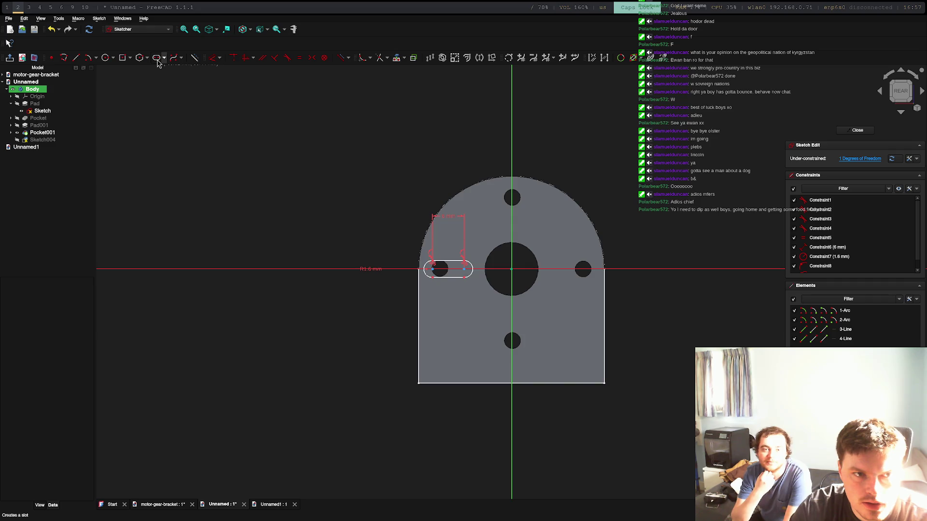
# Draw a vertical slot around the top hole: 6 mm long, -90°, 1.6 mm radius.
pyautogui.click(464, 269)
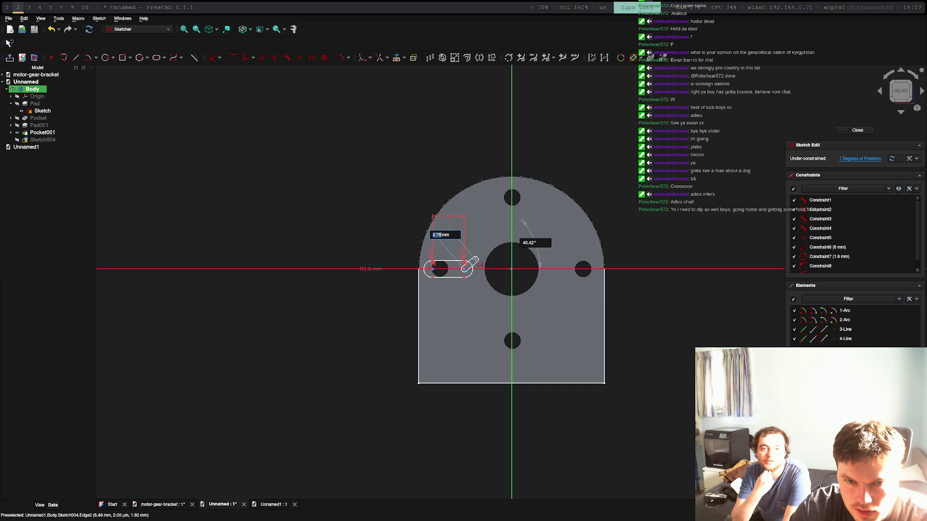
pyautogui.press('Escape')
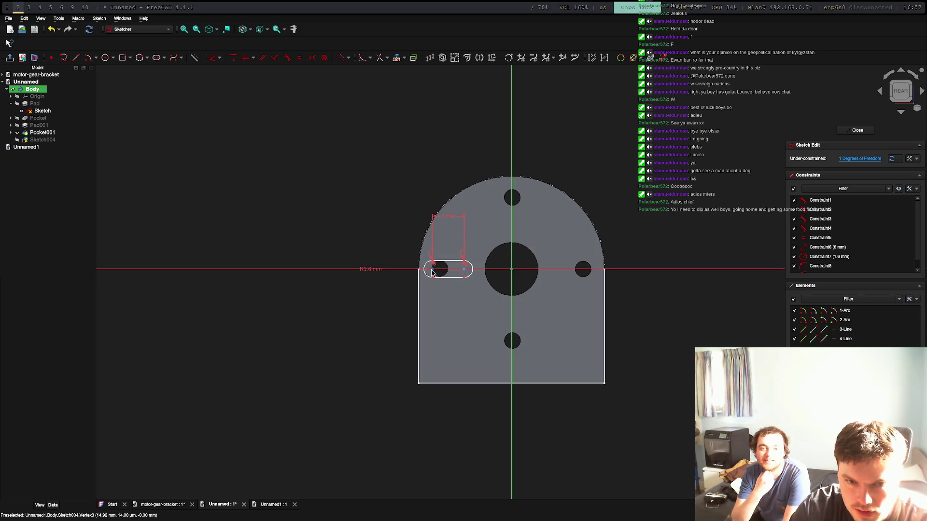
pyautogui.click(432, 271)
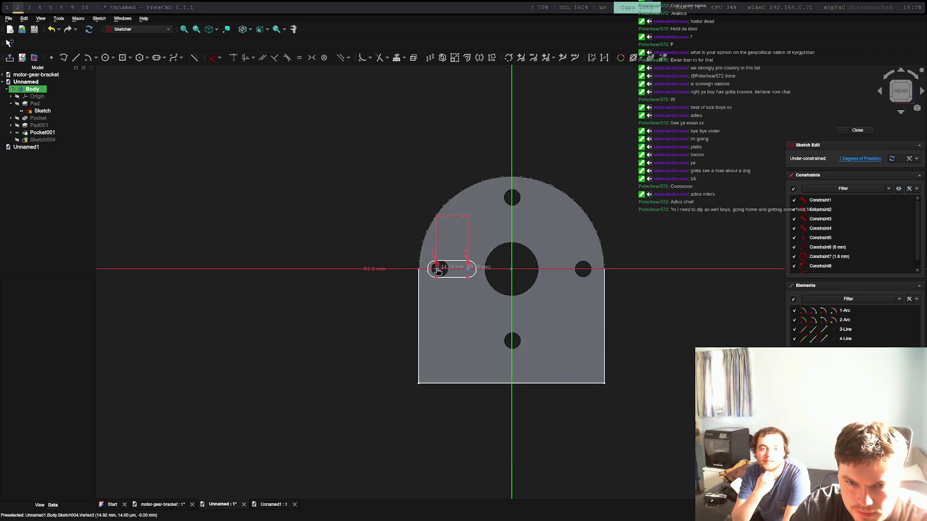
pyautogui.press('Escape')
pyautogui.write('6')
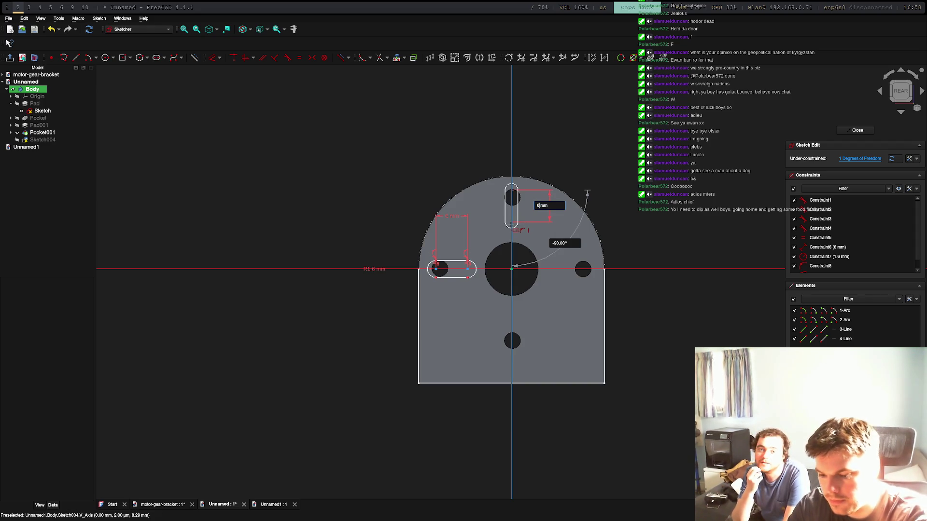
pyautogui.press('Return')
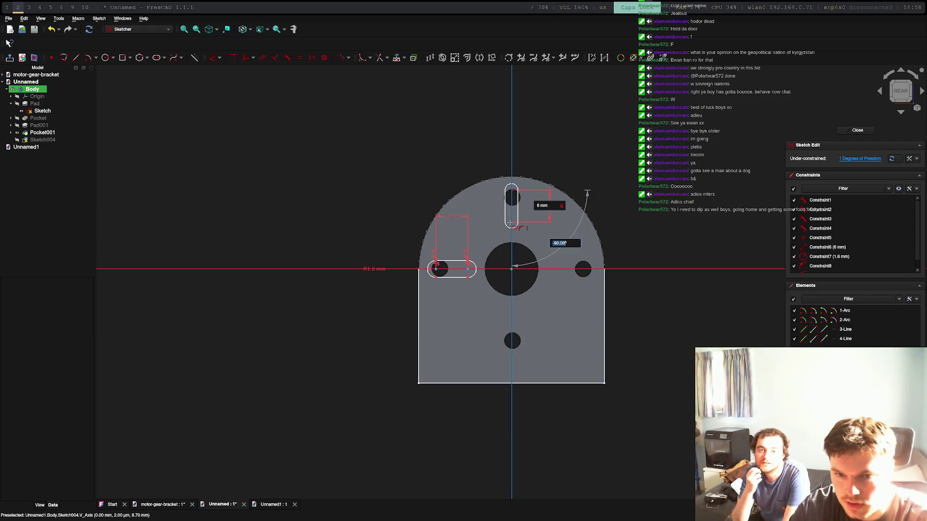
pyautogui.press('Return')
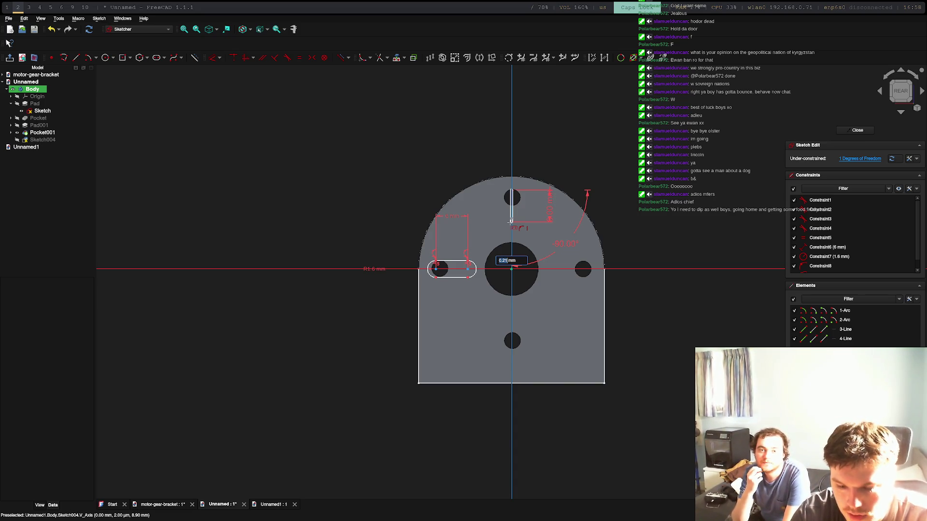
pyautogui.write('1')
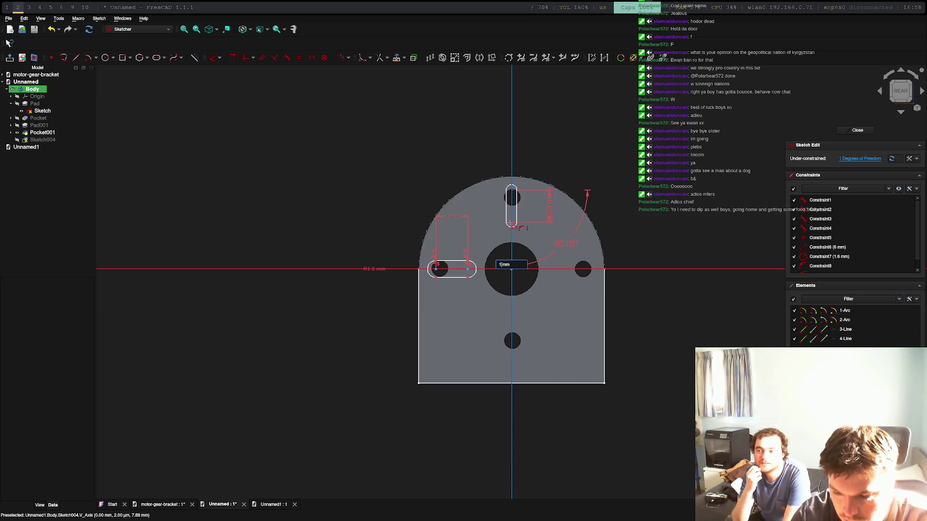
pyautogui.write('.6')
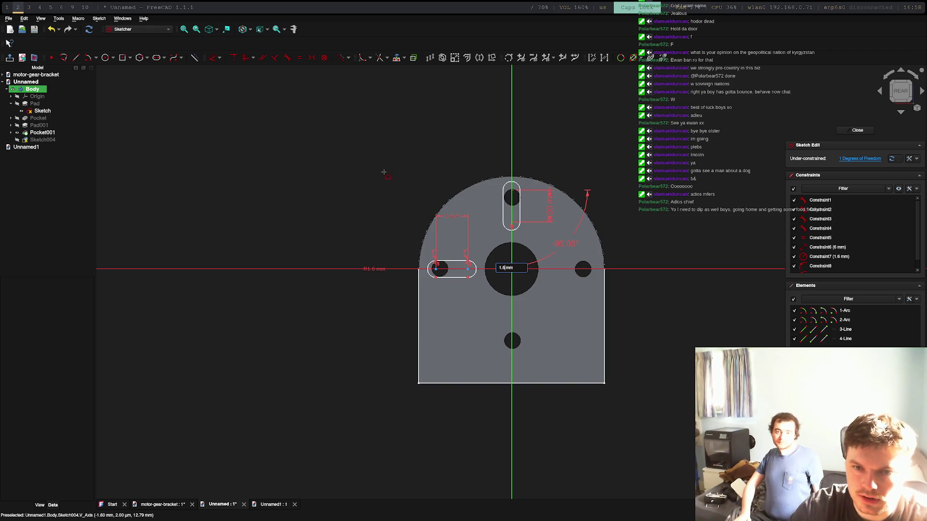
pyautogui.press('Return')
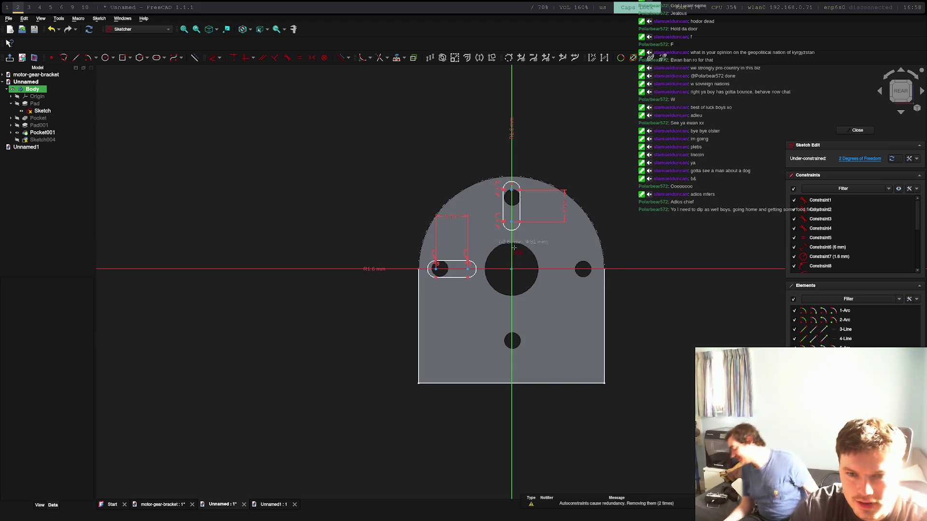
# Draw a 6 mm horizontal slot with 1.5 mm radius at the right hole, nudged slightly left.
pyautogui.click(592, 269)
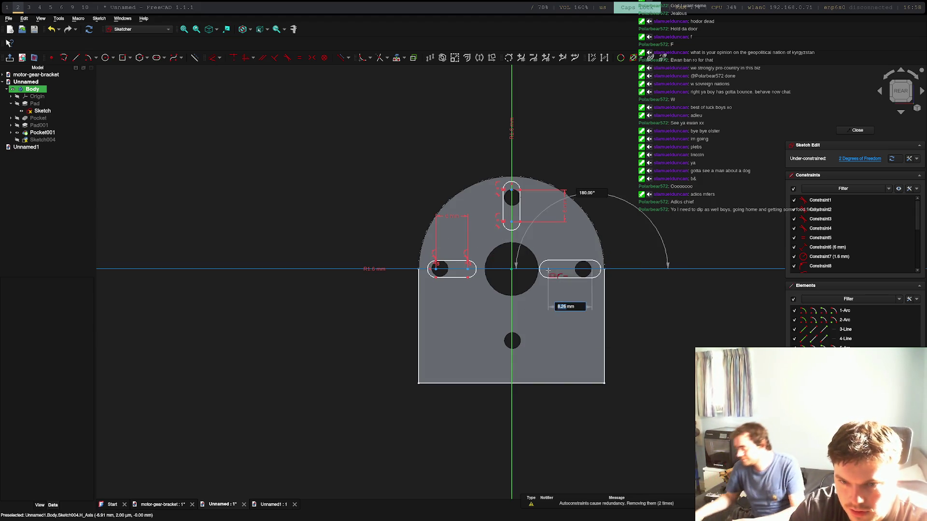
pyautogui.press('Escape')
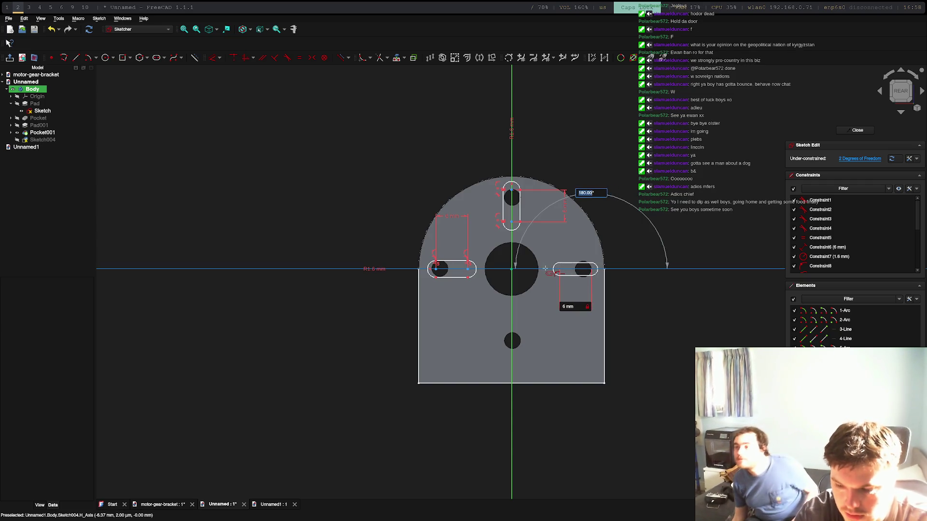
pyautogui.click(545, 268)
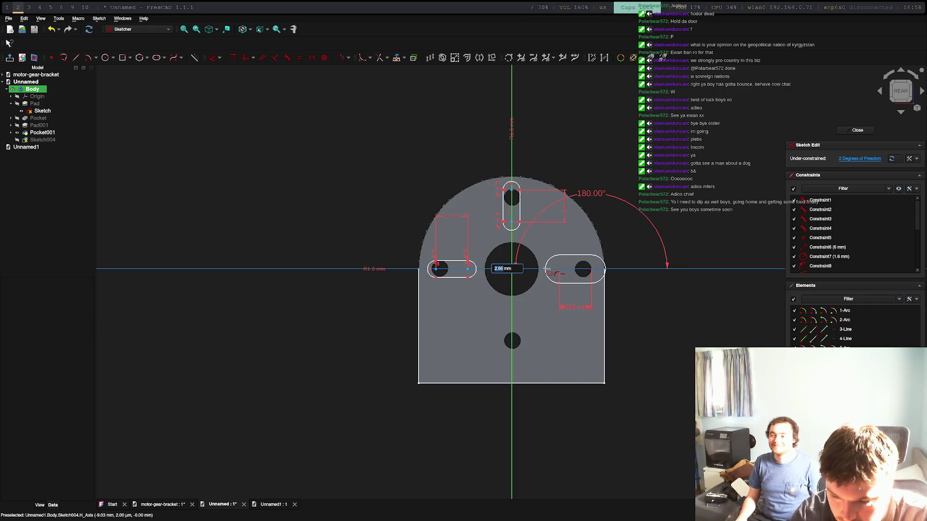
pyautogui.write('1.5')
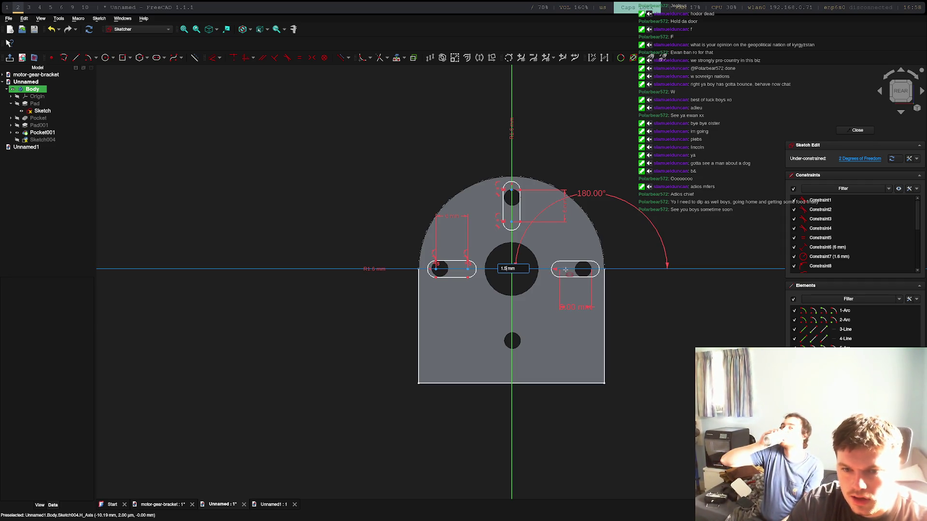
pyautogui.press('Return')
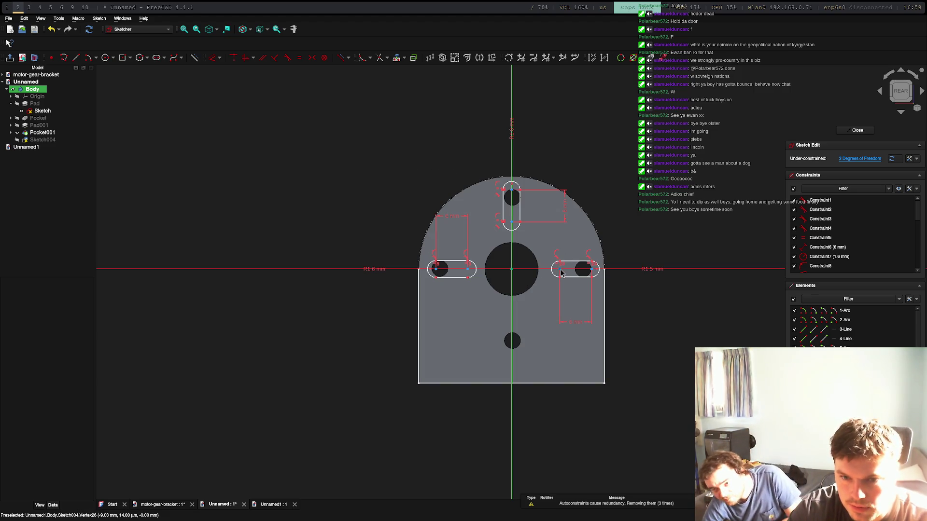
pyautogui.moveTo(561, 273); pyautogui.dragTo(556, 271)
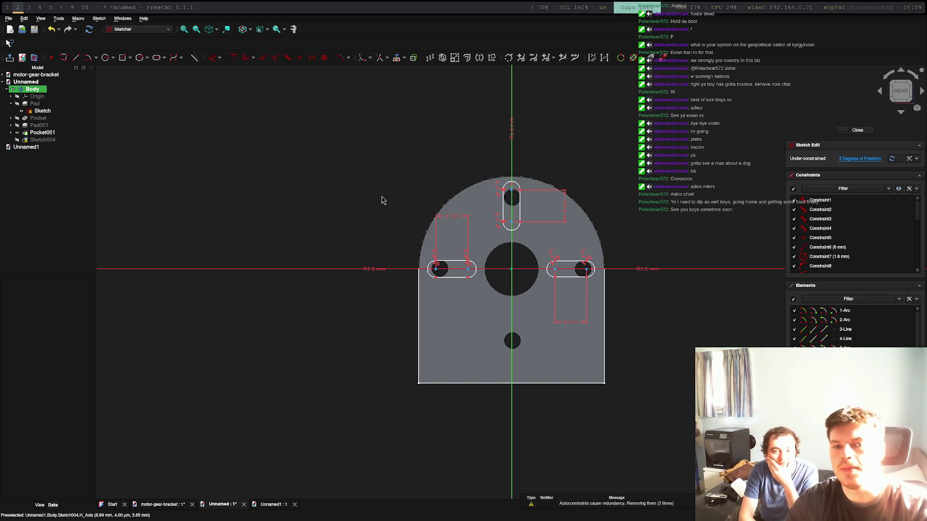
pyautogui.click(156, 57)
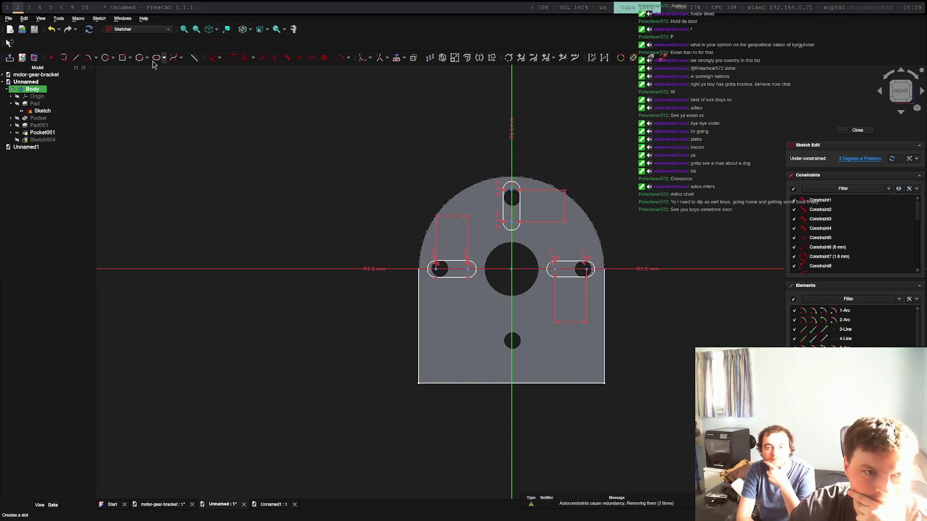
# Draw a vertical slot at the bottom hole: 6 mm long, -90°, 1.6 mm radius.
pyautogui.click(511, 316)
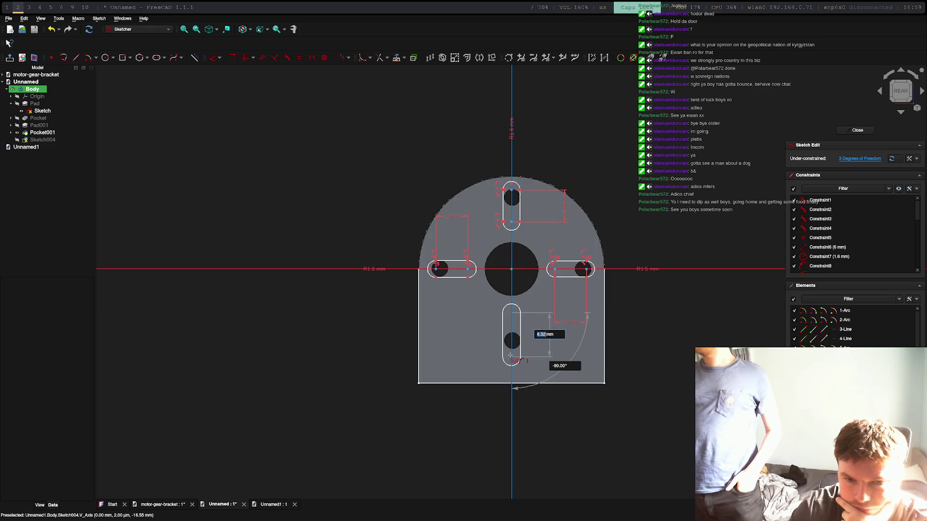
pyautogui.write('6')
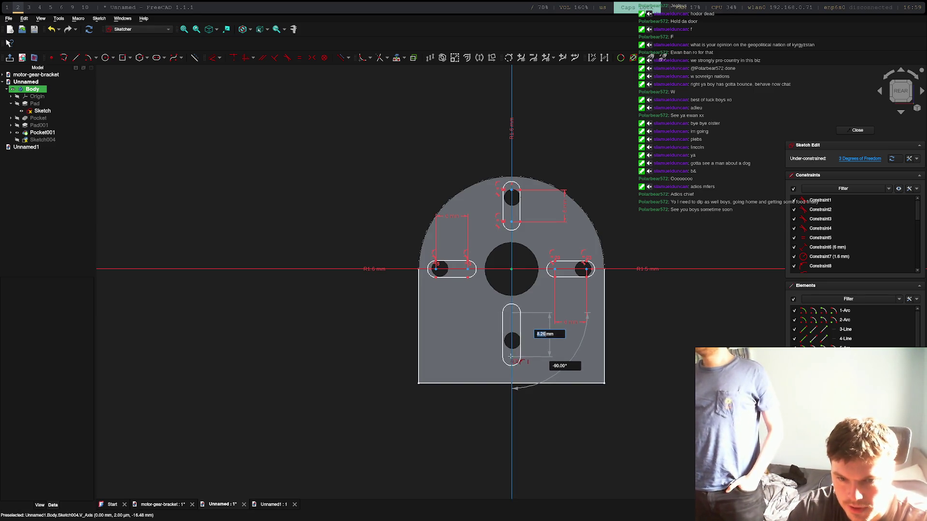
pyautogui.press('Tab')
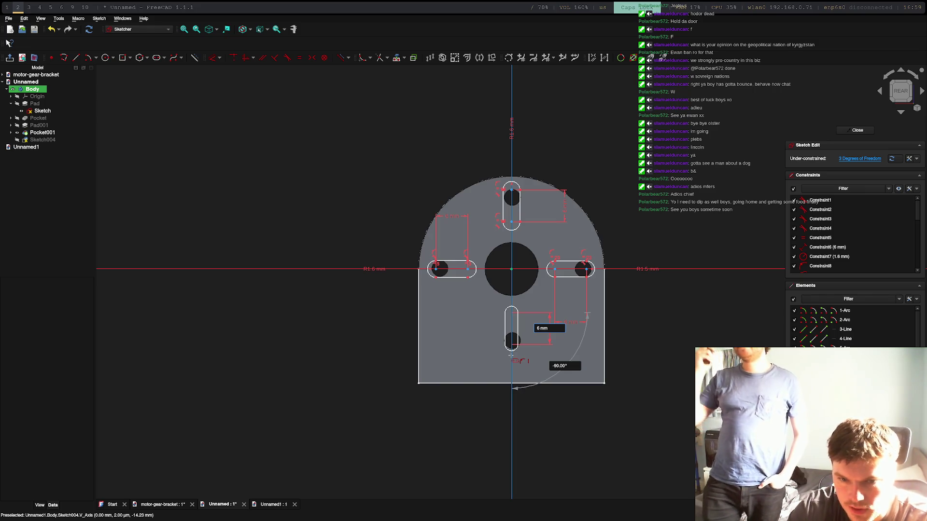
pyautogui.press('Tab')
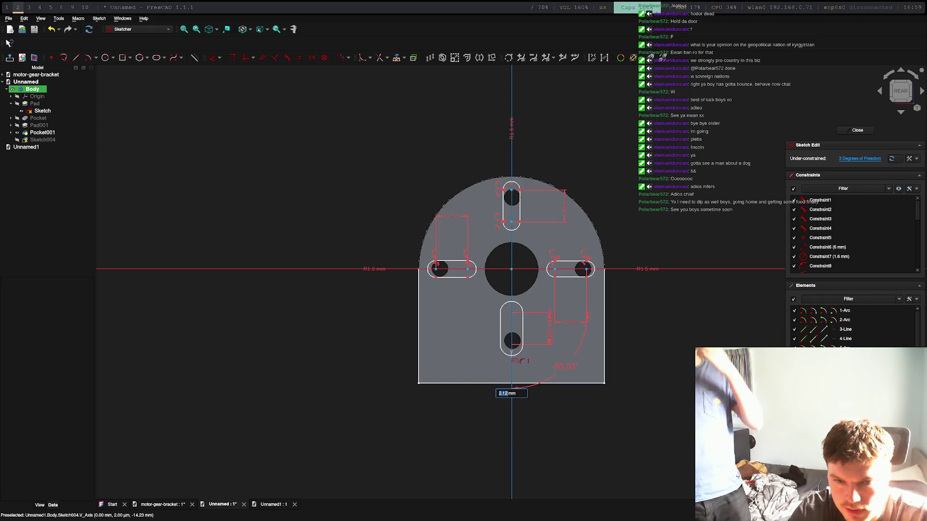
pyautogui.write('1.5')
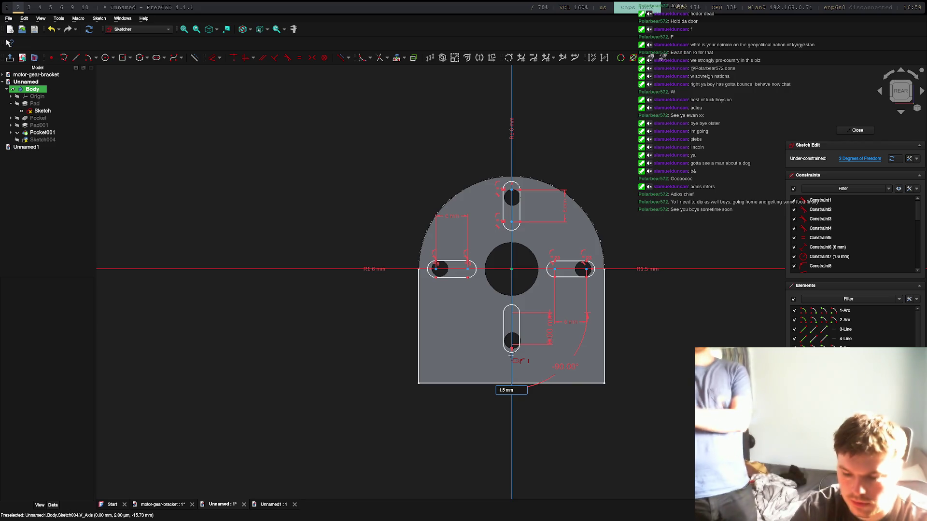
pyautogui.press('Up')
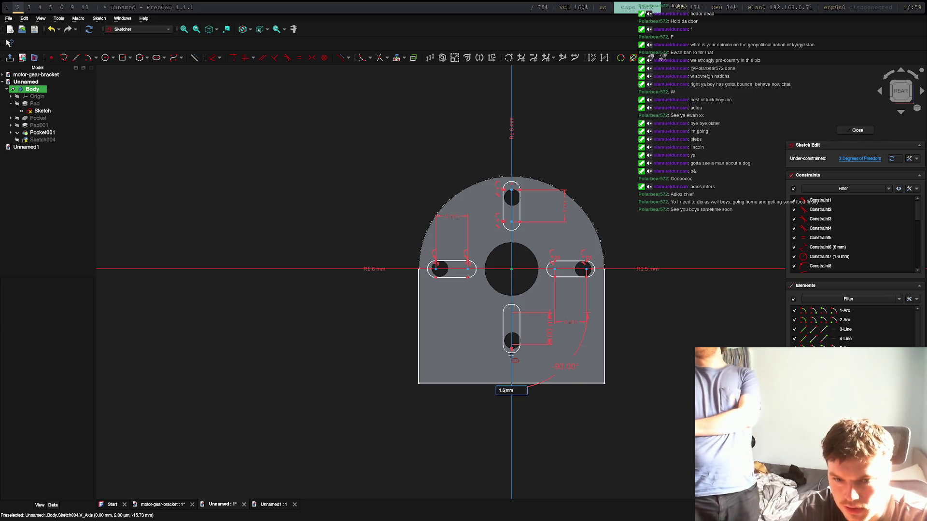
pyautogui.press('Return')
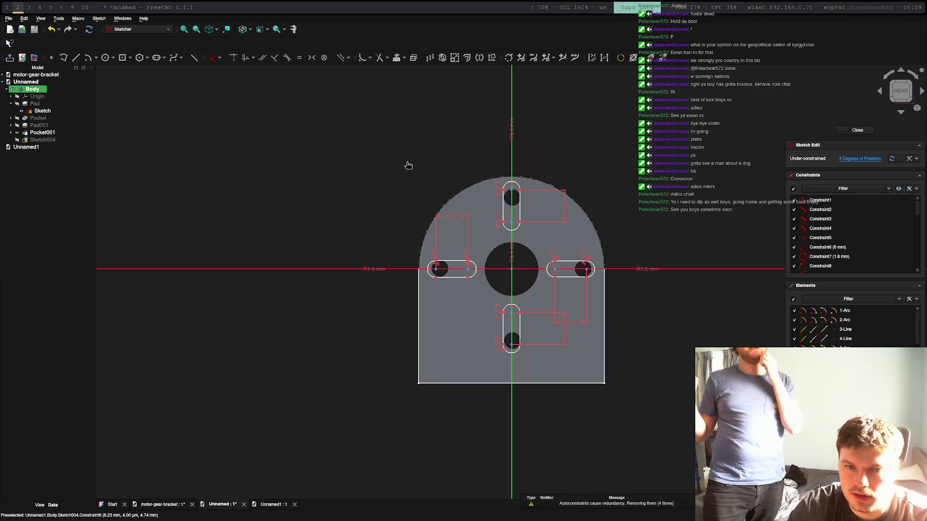
# Inspect the four-slot sketch in a tilted view, restore the straight-on view, and close Sketch004.
pyautogui.rightClick(421, 170)
pyautogui.click(374, 172)
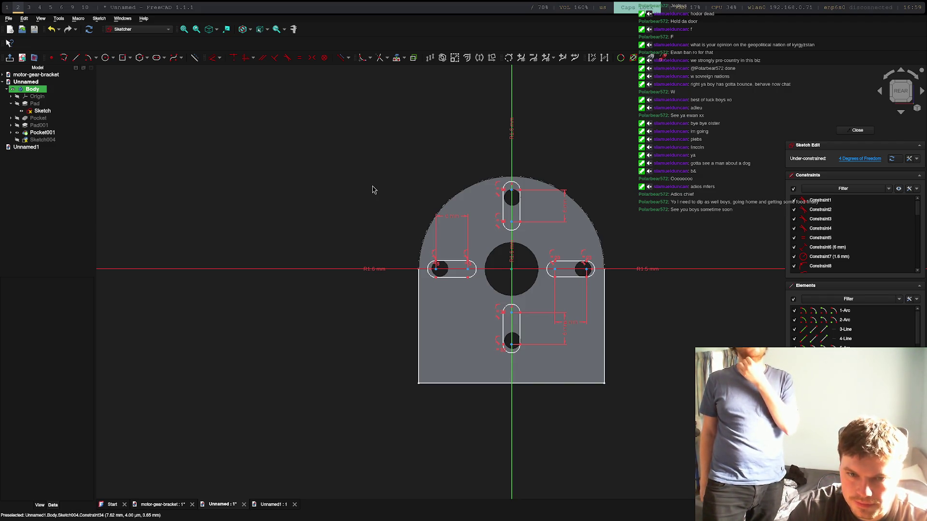
pyautogui.moveTo(372, 189)
pyautogui.mouseDown(button='middle')
pyautogui.moveTo(271, 186)
pyautogui.moveTo(248, 271)
pyautogui.moveTo(405, 177)
pyautogui.moveTo(401, 209)
pyautogui.mouseUp(button='middle')
pyautogui.click(900, 90)
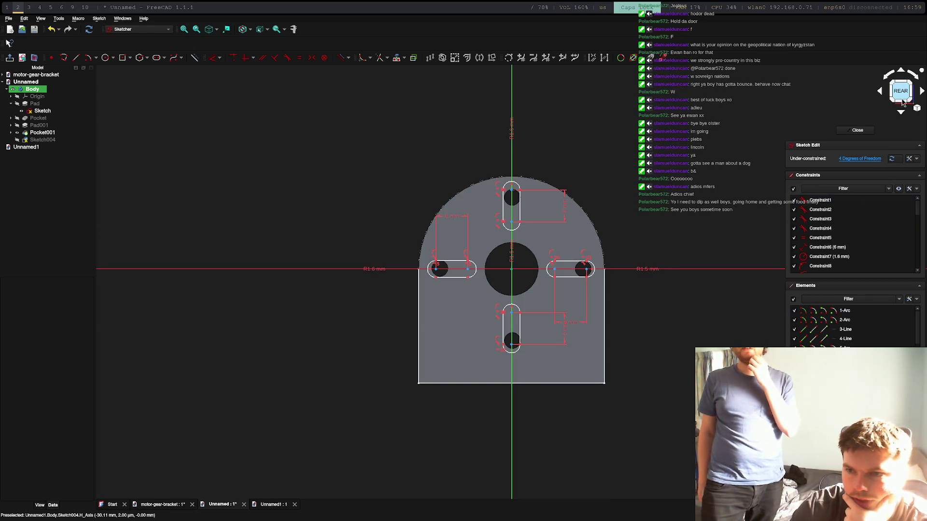
pyautogui.click(865, 131)
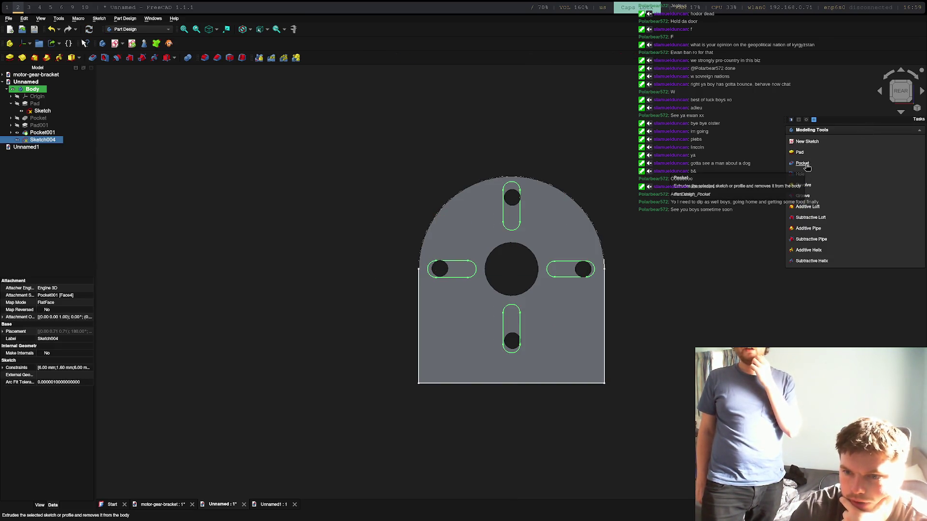
# Pocket the four slot outlines of Sketch004 5 mm deep into the bracket plate.
pyautogui.click(804, 166)
pyautogui.click(805, 166)
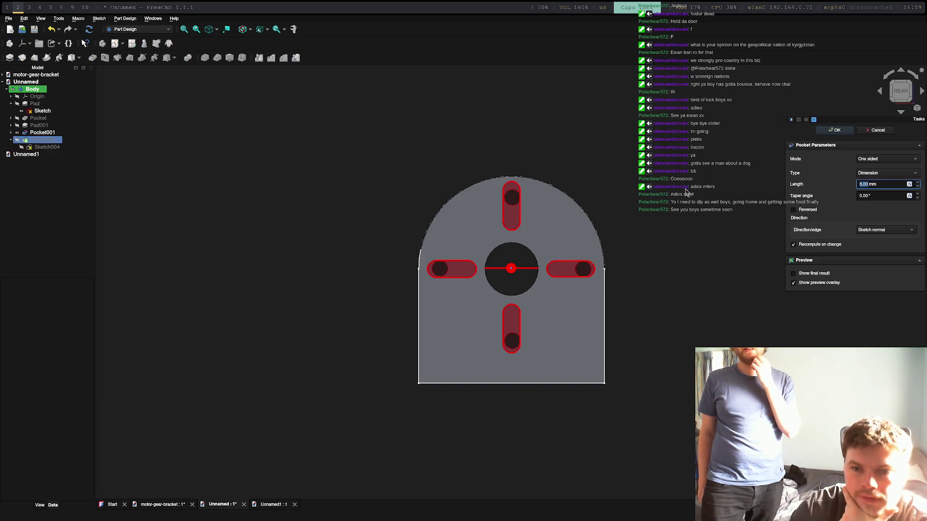
pyautogui.moveTo(742, 186)
pyautogui.mouseDown(button='middle')
pyautogui.moveTo(609, 160)
pyautogui.moveTo(616, 160)
pyautogui.moveTo(578, 187)
pyautogui.moveTo(652, 149)
pyautogui.moveTo(682, 176)
pyautogui.mouseUp(button='middle')
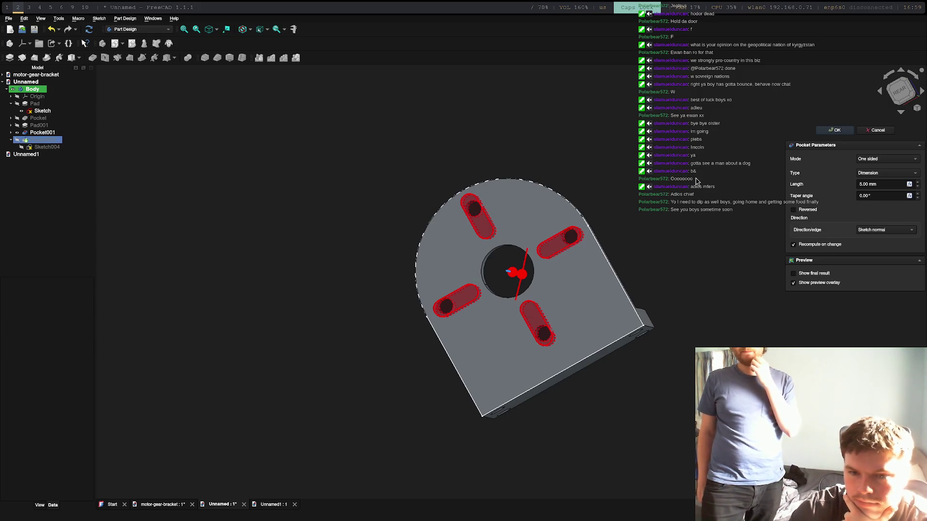
pyautogui.moveTo(657, 214)
pyautogui.mouseDown(button='middle')
pyautogui.moveTo(679, 200)
pyautogui.moveTo(727, 222)
pyautogui.mouseUp(button='middle')
pyautogui.click(845, 134)
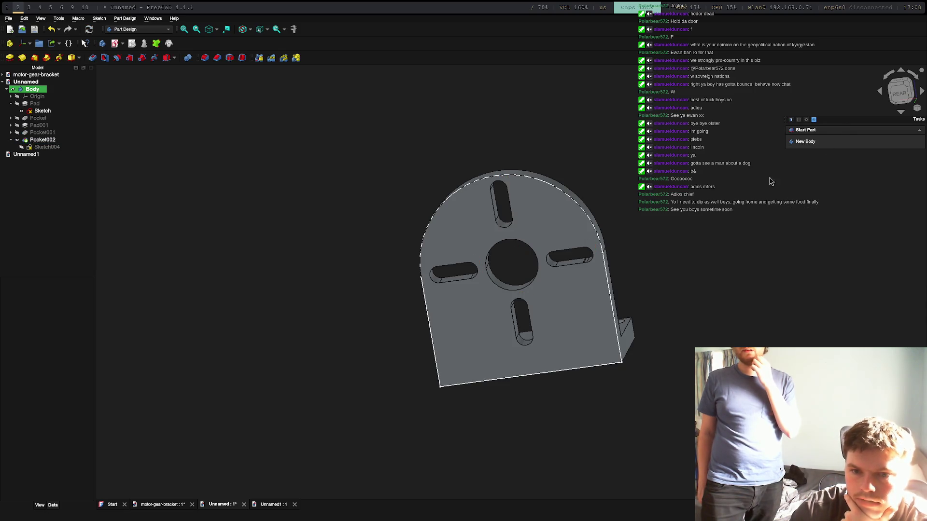
# Orbit and use the navigation cube to inspect the slotted bracket, then select the Body.
pyautogui.moveTo(753, 193); pyautogui.dragTo(569, 280, button='middle')
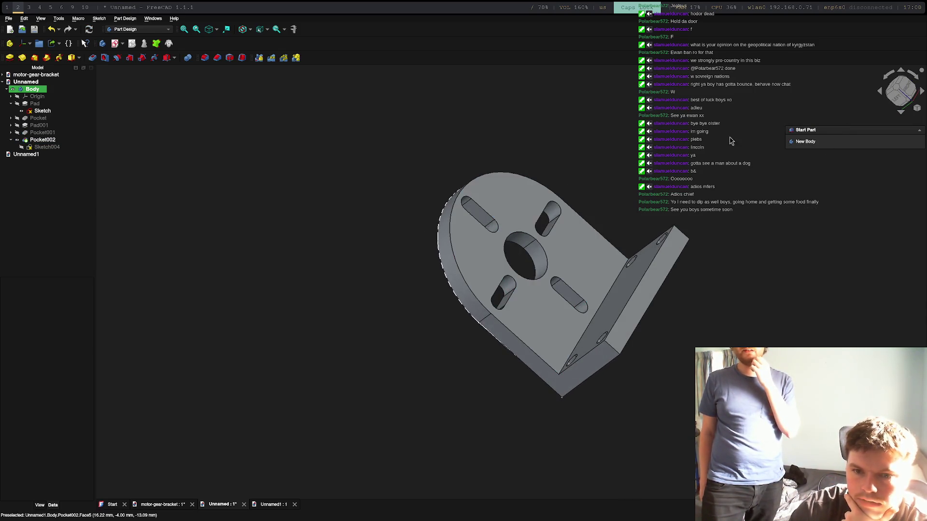
pyautogui.moveTo(730, 140)
pyautogui.mouseDown(button='middle')
pyautogui.moveTo(651, 189)
pyautogui.moveTo(625, 139)
pyautogui.moveTo(637, 135)
pyautogui.mouseUp(button='middle')
pyautogui.click(902, 89)
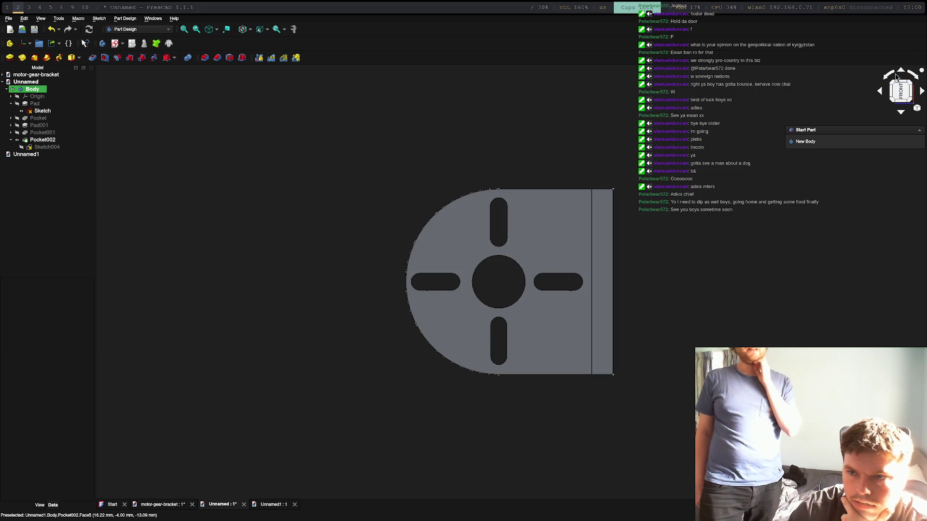
pyautogui.click(913, 80)
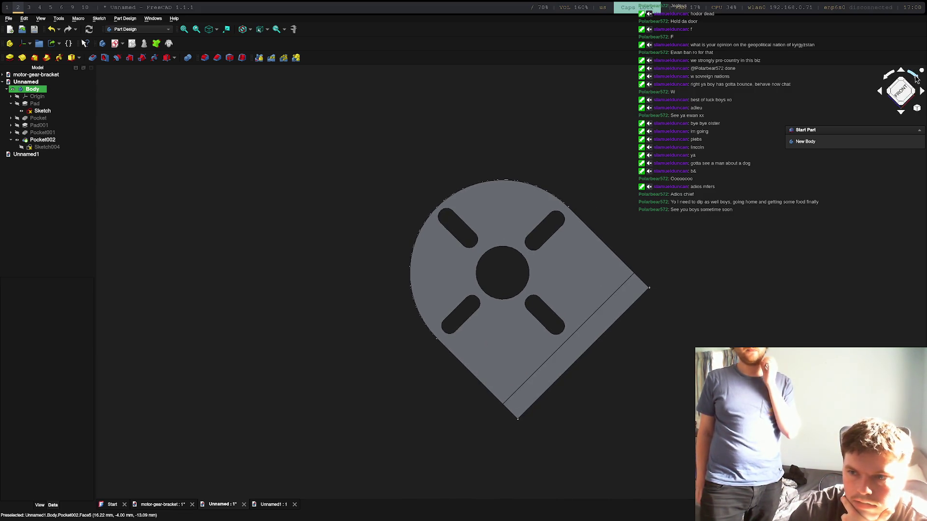
pyautogui.click(444, 317)
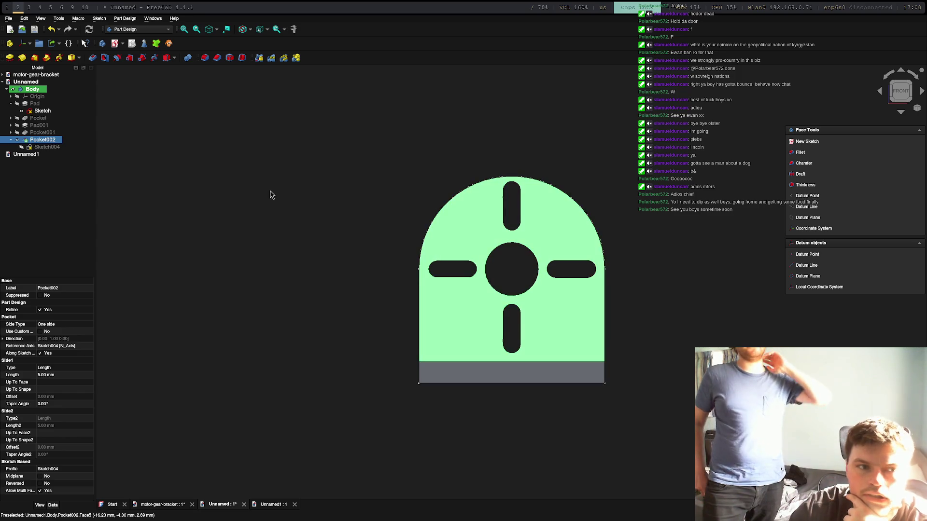
pyautogui.click(36, 90)
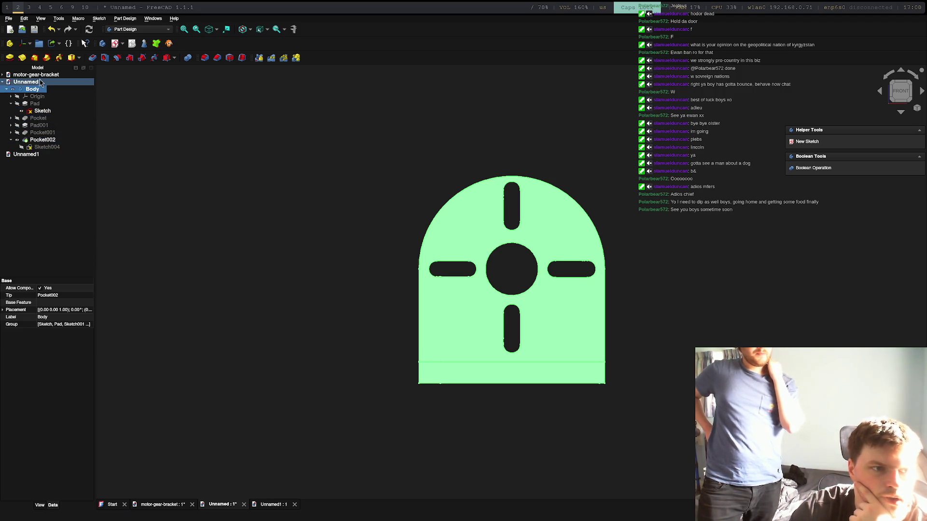
pyautogui.click(8, 18)
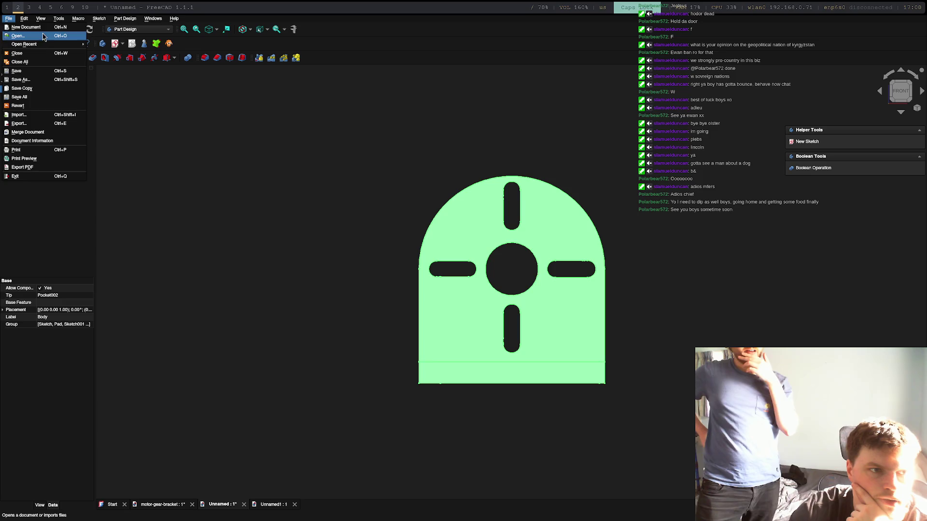
# Export the Body as STL mesh motor-bracket.stl, replacing the existing file.
pyautogui.click(31, 124)
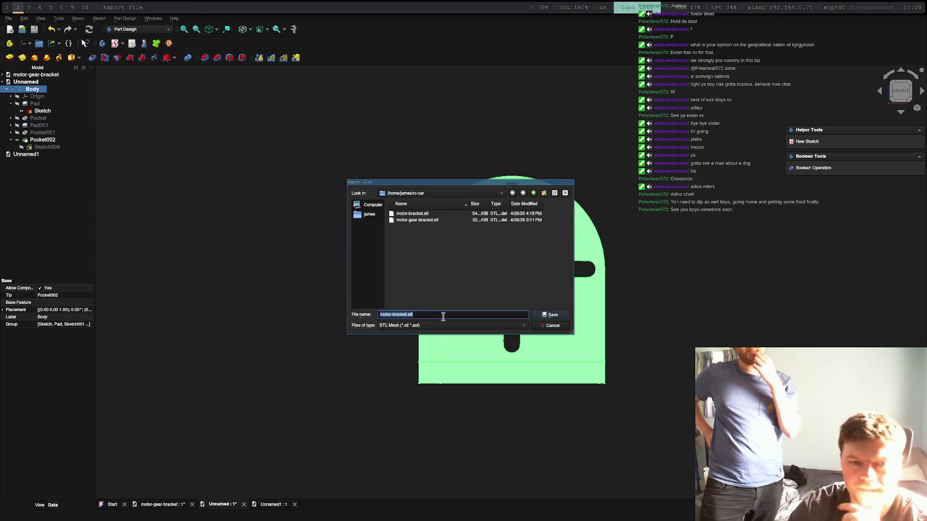
pyautogui.click(553, 317)
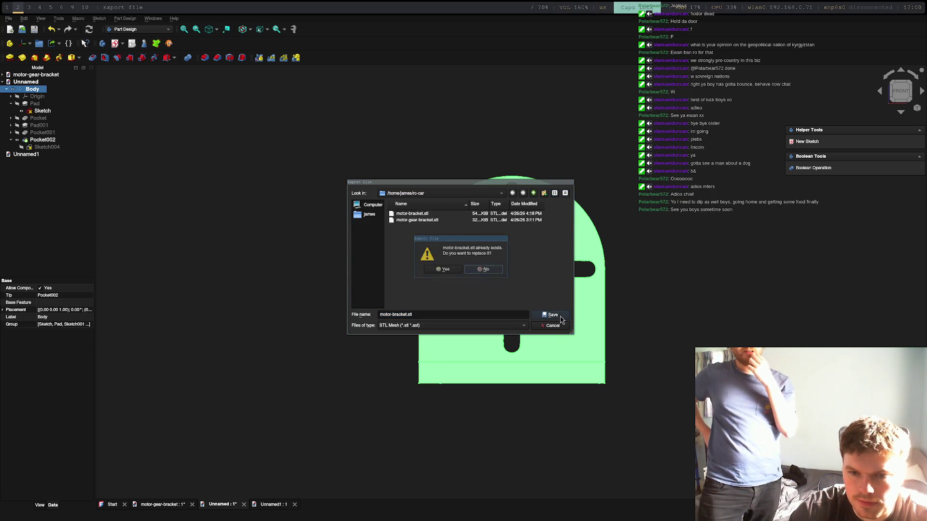
pyautogui.click(443, 270)
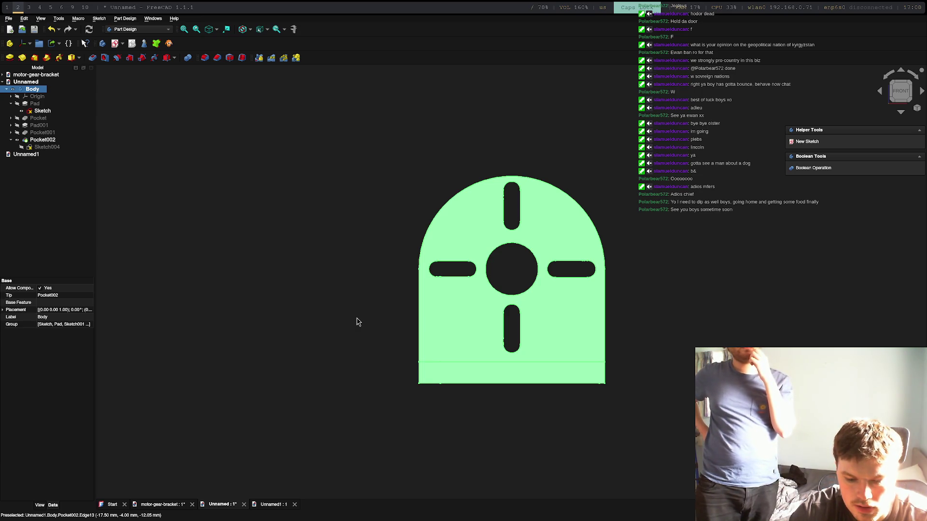
# Switch to FlashPrint and close the Multi-Machine Control window.
pyautogui.press('super+4')
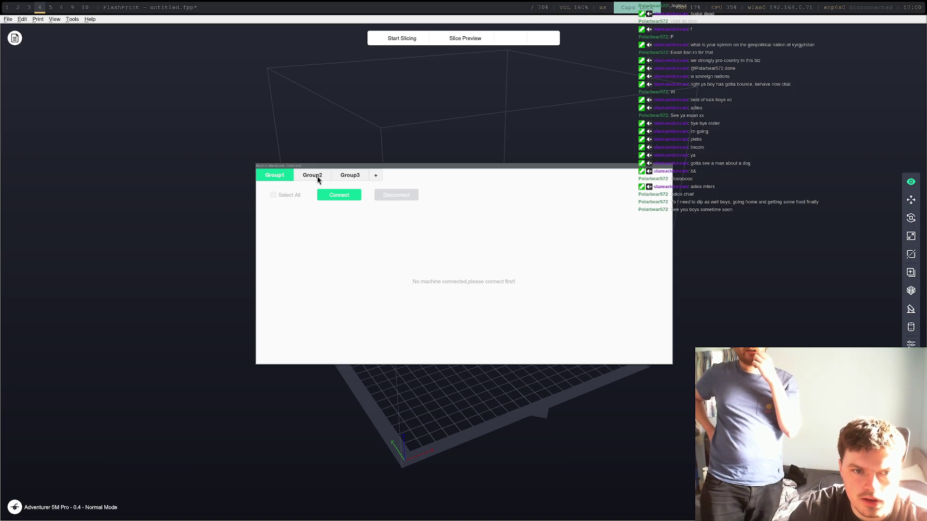
pyautogui.click(418, 180)
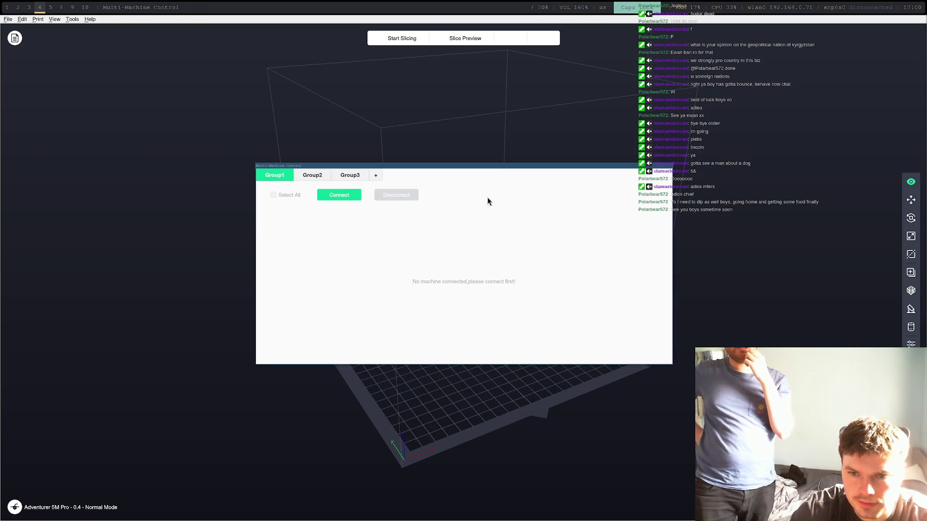
pyautogui.click(9, 21)
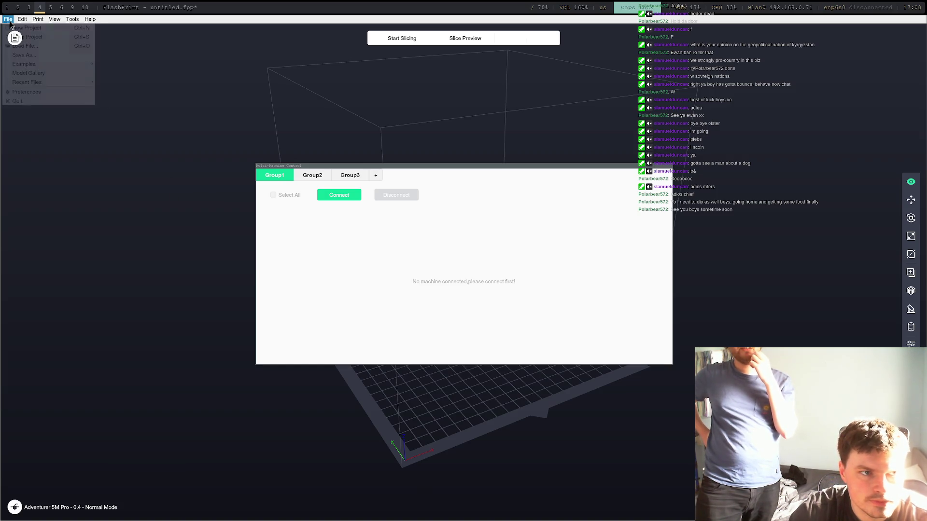
pyautogui.click(225, 93)
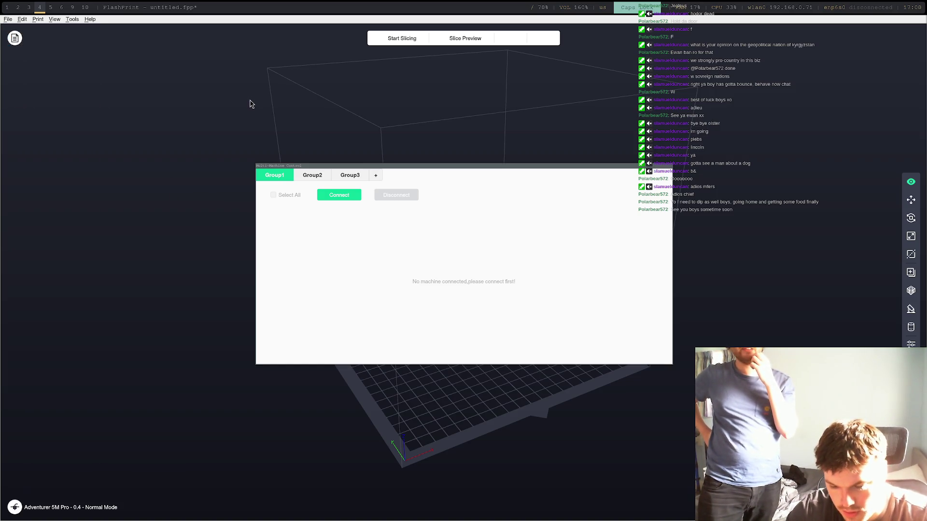
pyautogui.click(390, 238)
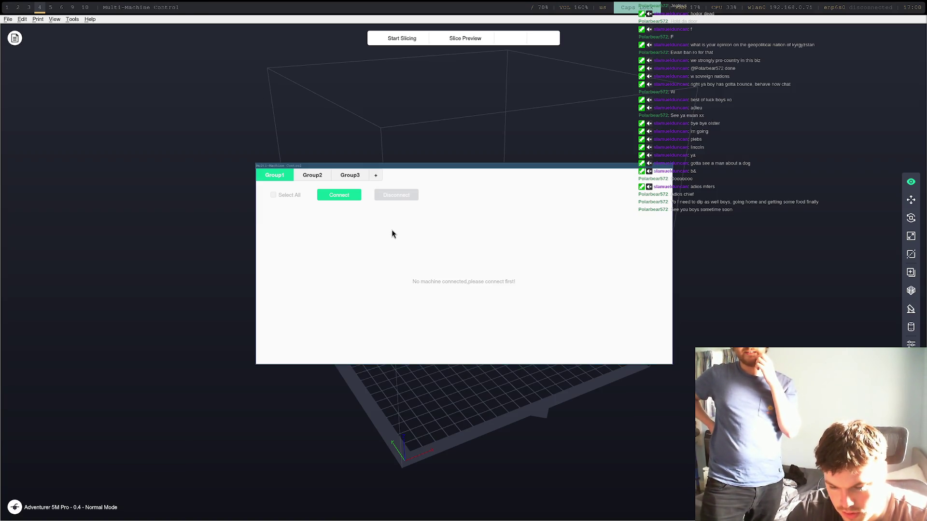
pyautogui.press('Escape')
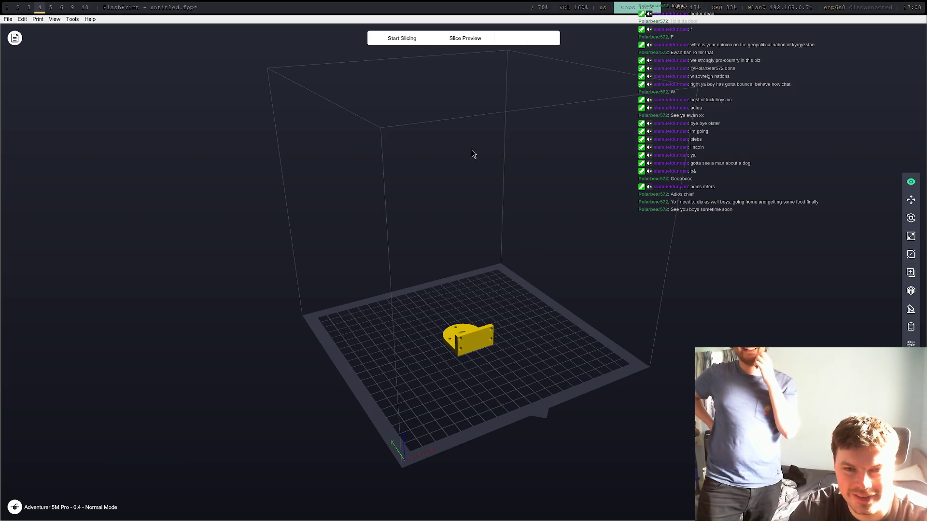
pyautogui.click(7, 19)
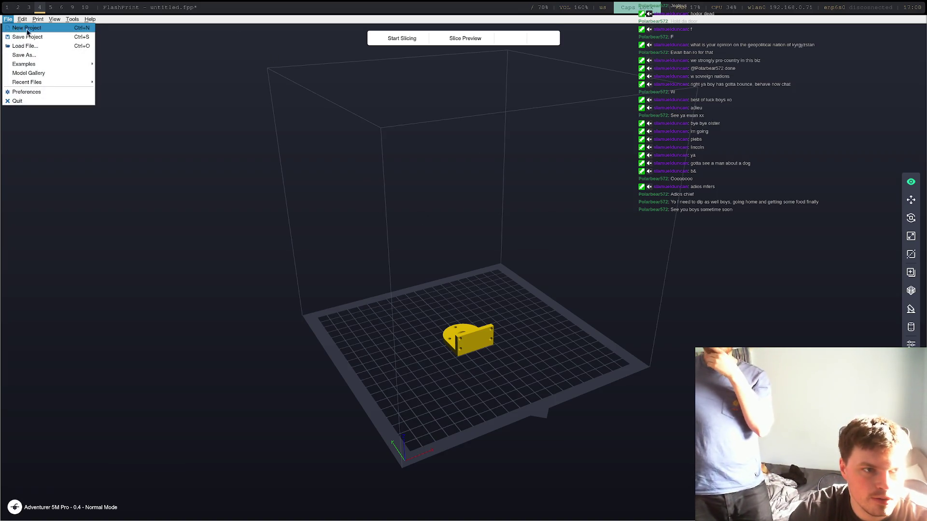
# Delete the old model from the build plate and load motor-bracket.stl.
pyautogui.click(473, 332)
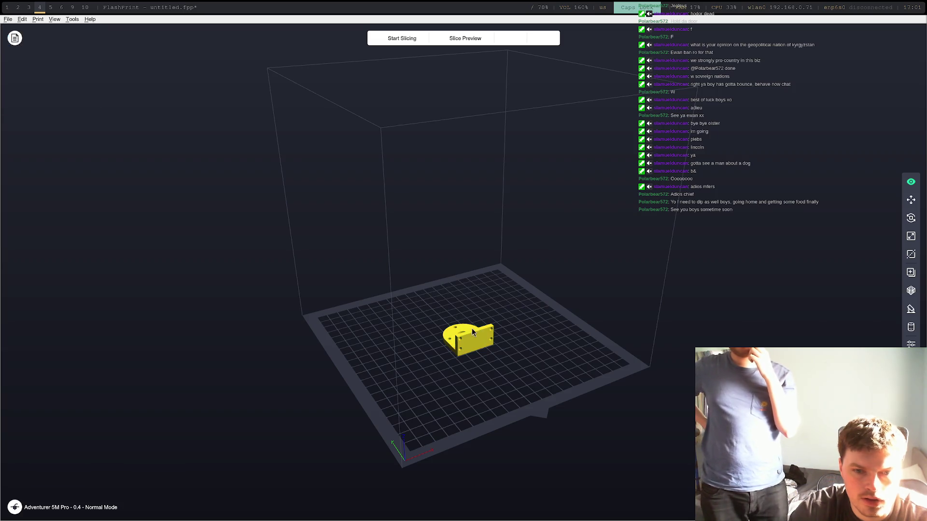
pyautogui.press('Delete')
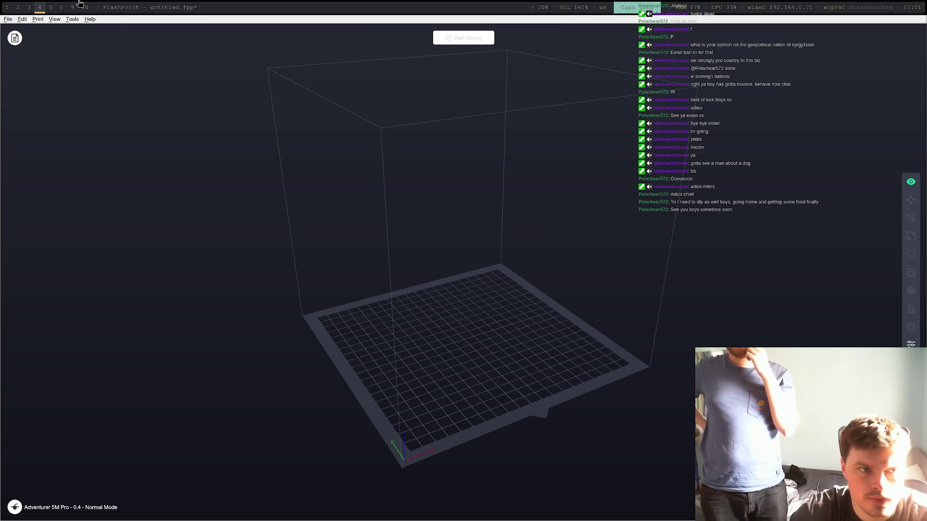
pyautogui.click(7, 18)
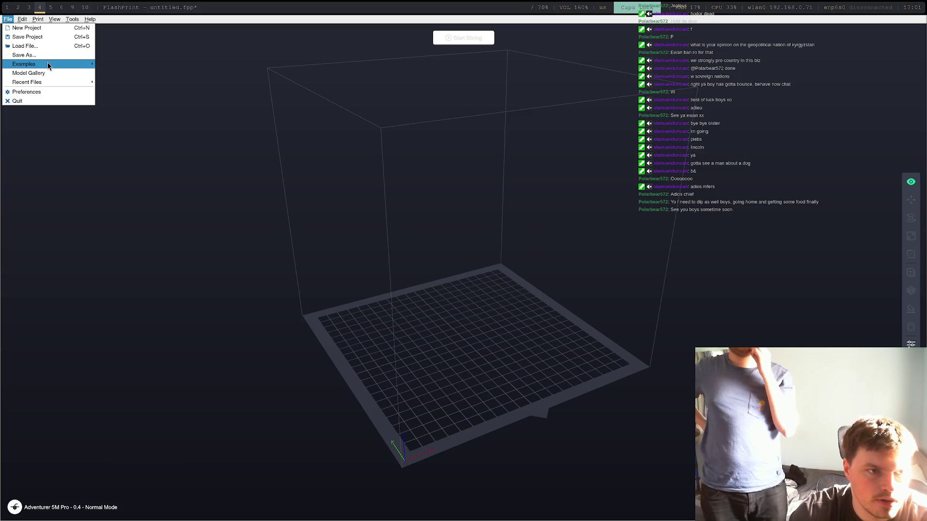
pyautogui.click(50, 46)
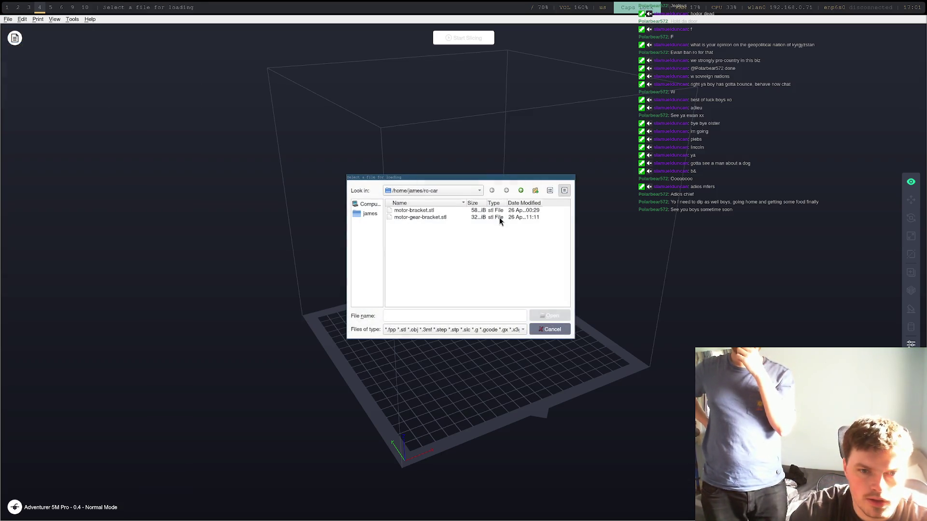
pyautogui.click(437, 217)
pyautogui.click(439, 210)
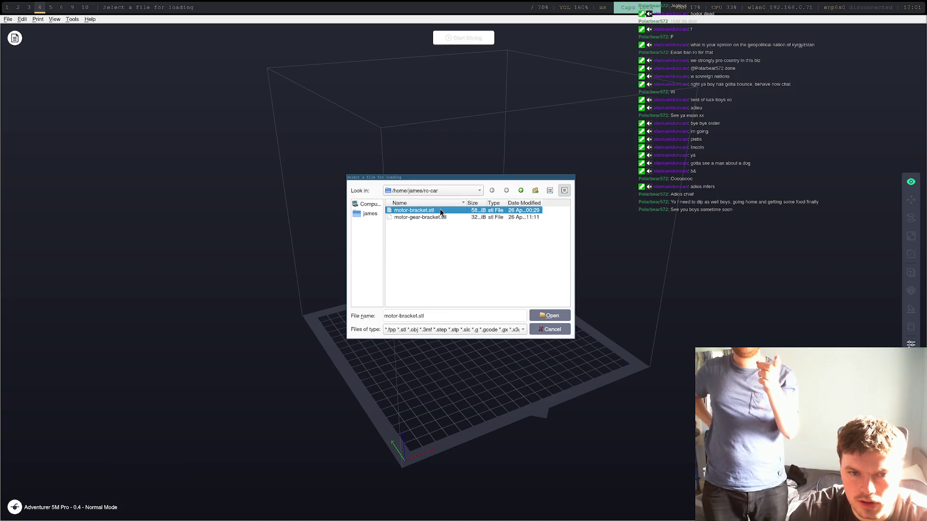
pyautogui.doubleClick(439, 211)
# Slice the bracket, preview its G-code layers, then return to the model view.
pyautogui.moveTo(575, 219); pyautogui.dragTo(548, 296)
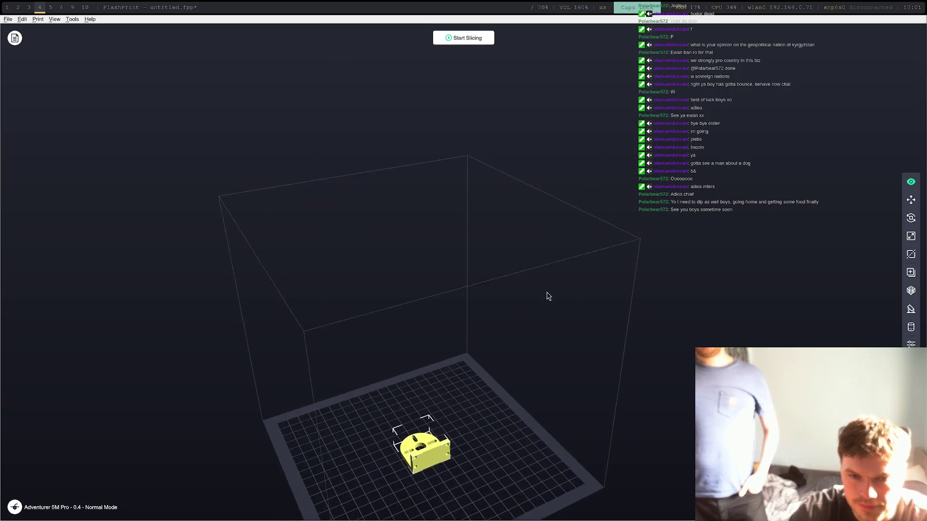
pyautogui.click(475, 38)
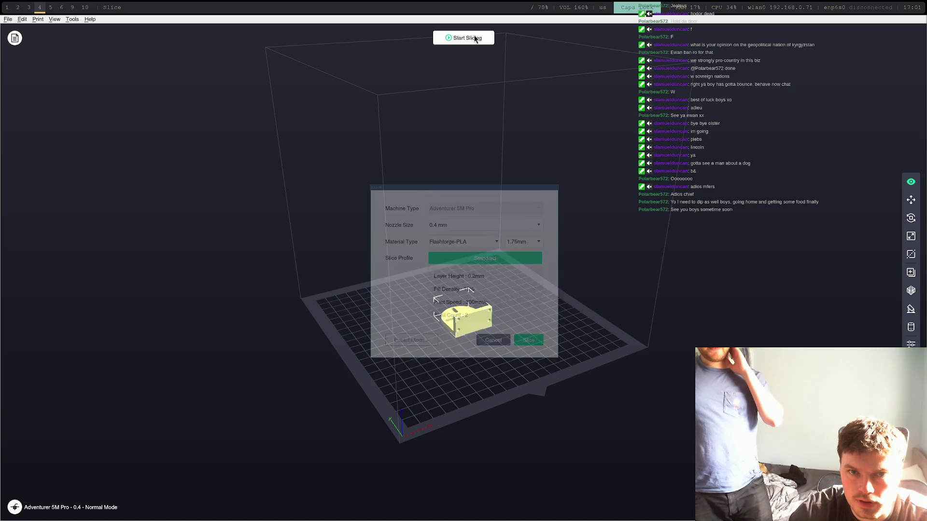
pyautogui.click(531, 341)
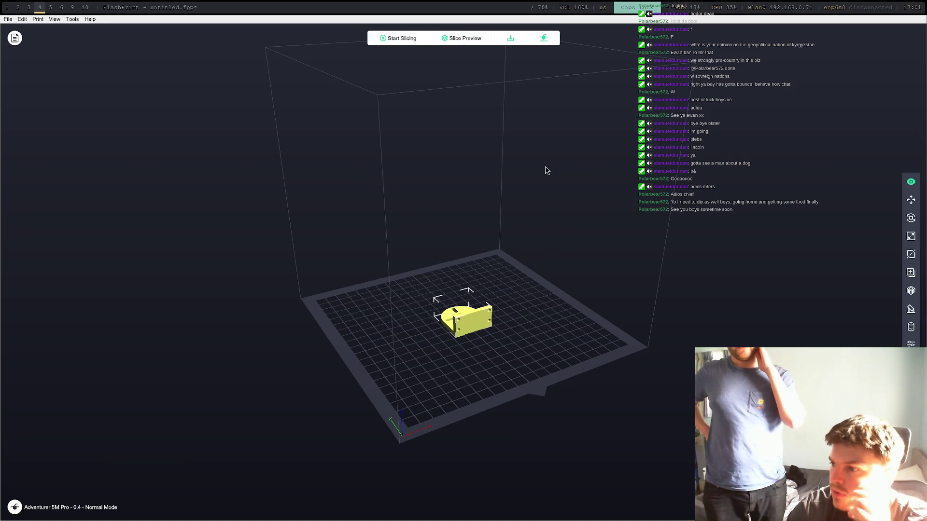
pyautogui.click(465, 38)
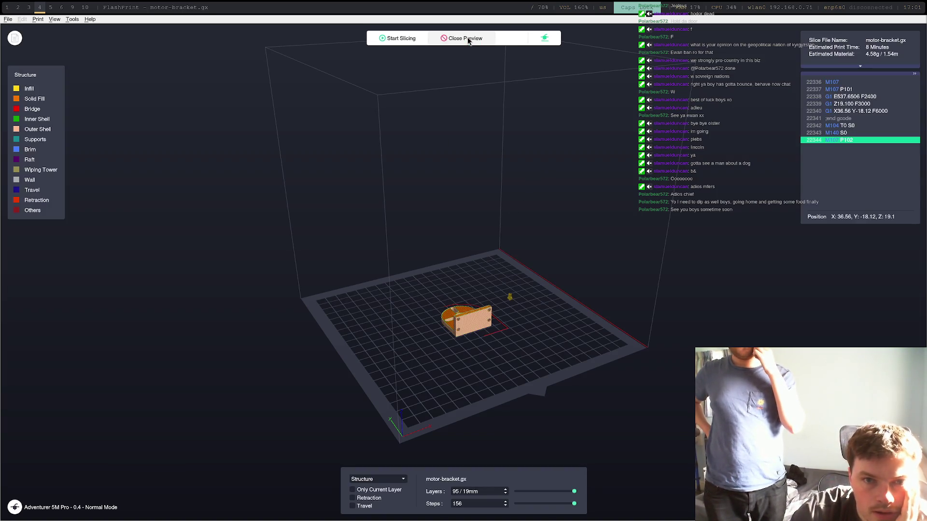
pyautogui.moveTo(463, 68)
pyautogui.mouseDown()
pyautogui.moveTo(542, 296)
pyautogui.moveTo(435, 96)
pyautogui.moveTo(431, 55)
pyautogui.mouseUp()
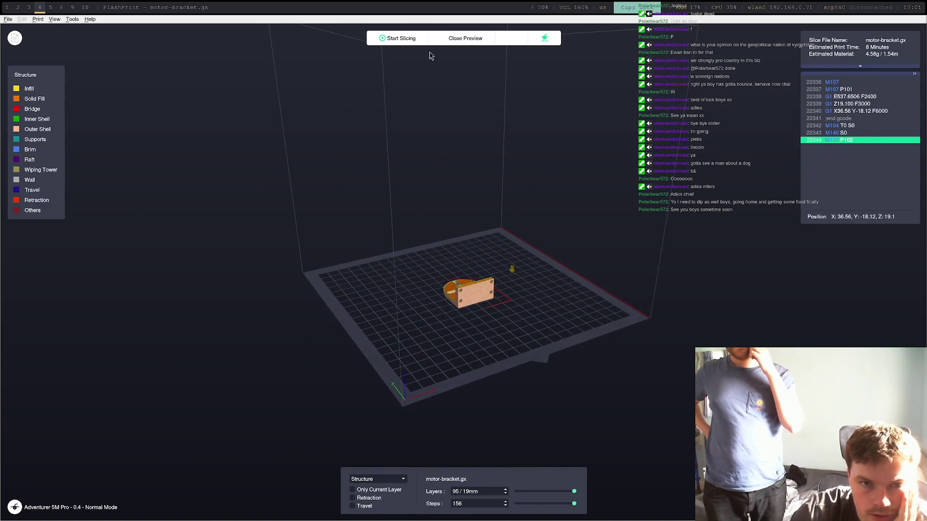
pyautogui.click(395, 38)
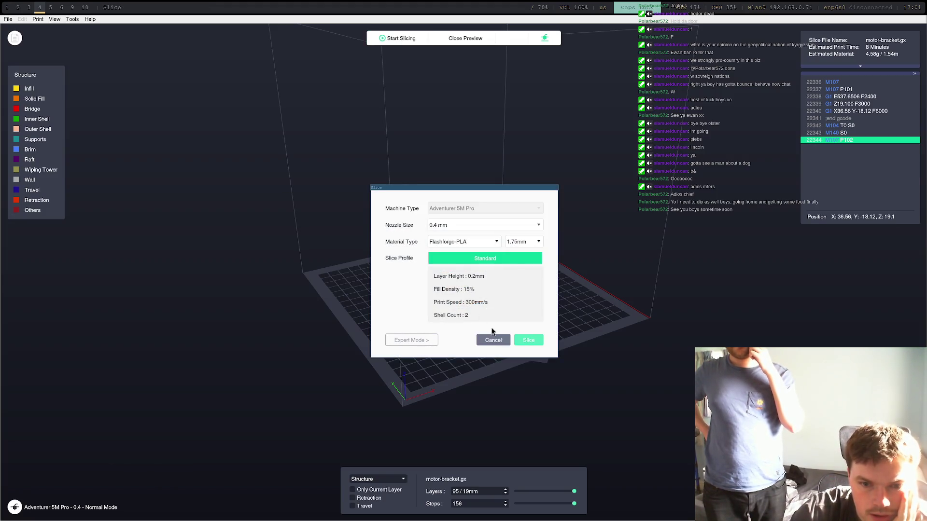
pyautogui.click(493, 340)
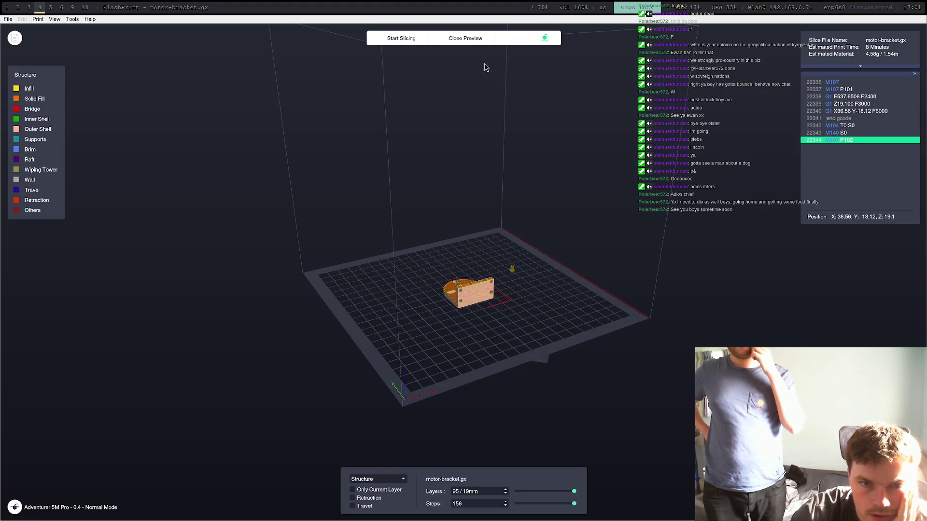
pyautogui.click(487, 39)
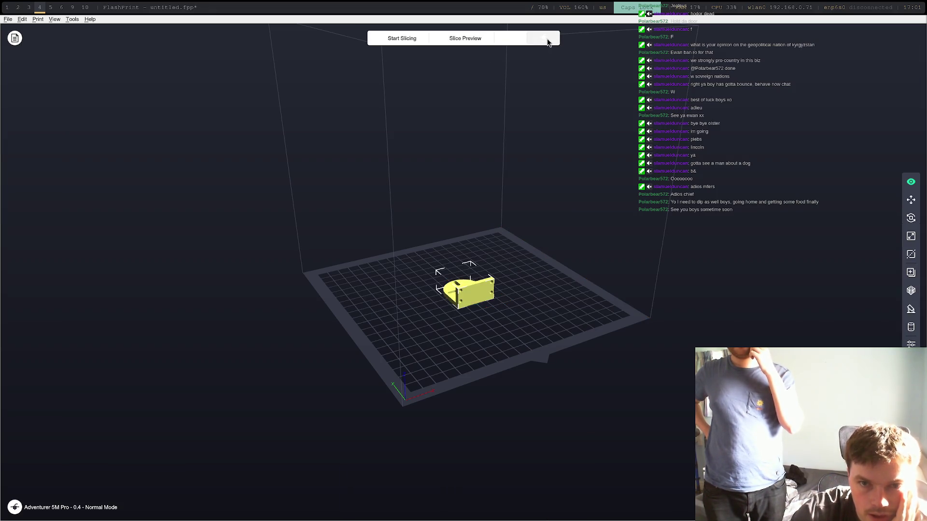
# Connect to the networked printer and send the motor-bracket G-code for printing.
pyautogui.click(547, 41)
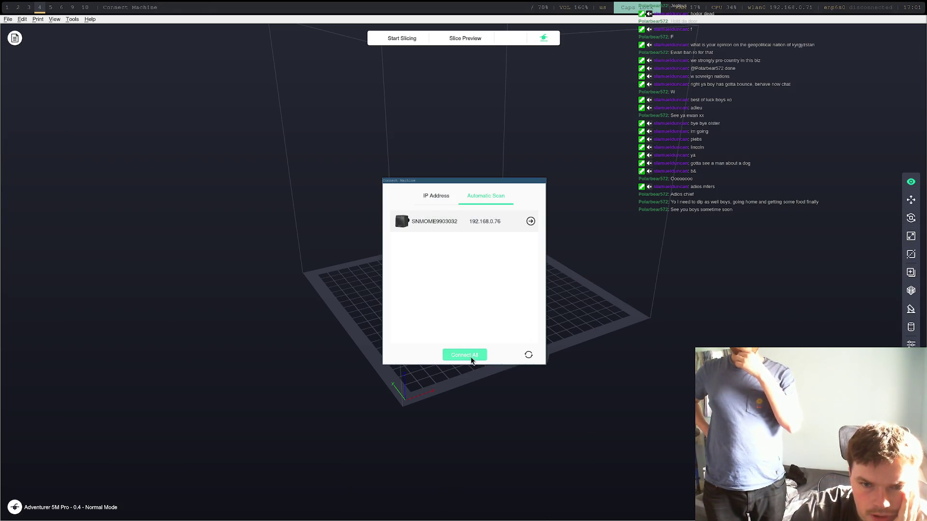
pyautogui.click(471, 359)
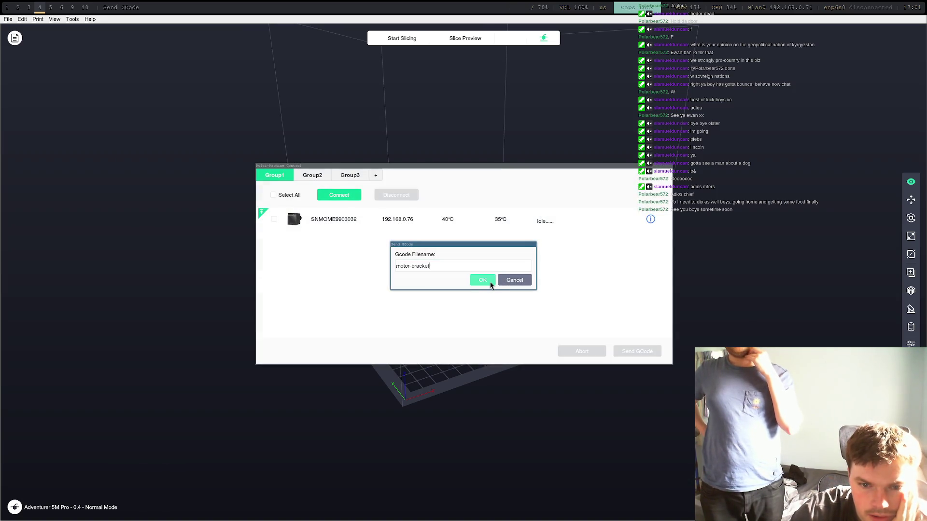
pyautogui.click(483, 281)
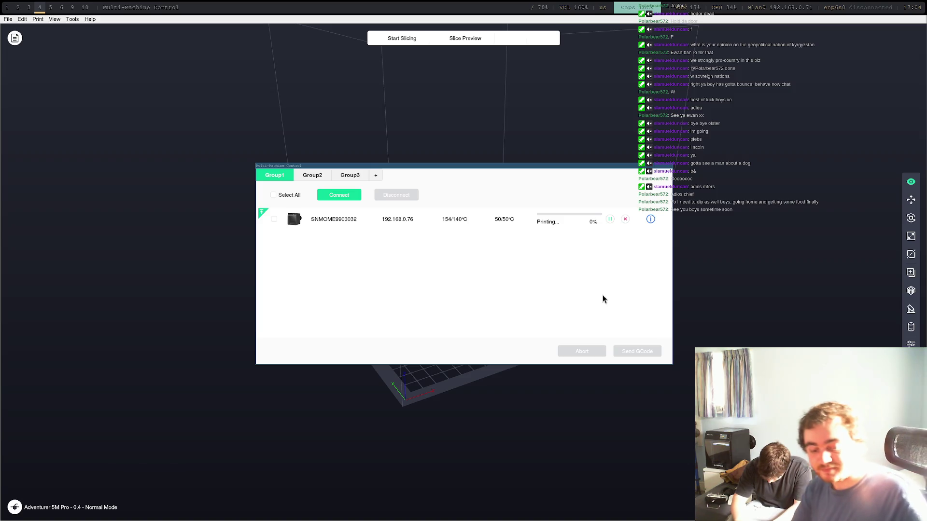
# Switch workspaces back to FreeCAD showing the slotted bracket part.
pyautogui.press('super+3')
pyautogui.press('super+2')
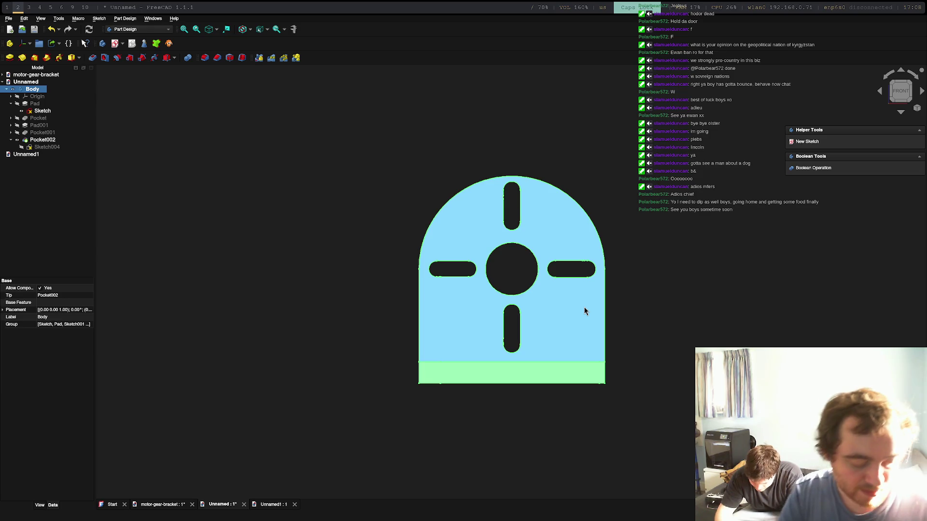
# Clear the bracket selection and create a new empty document (Unnamed2).
pyautogui.click(418, 201)
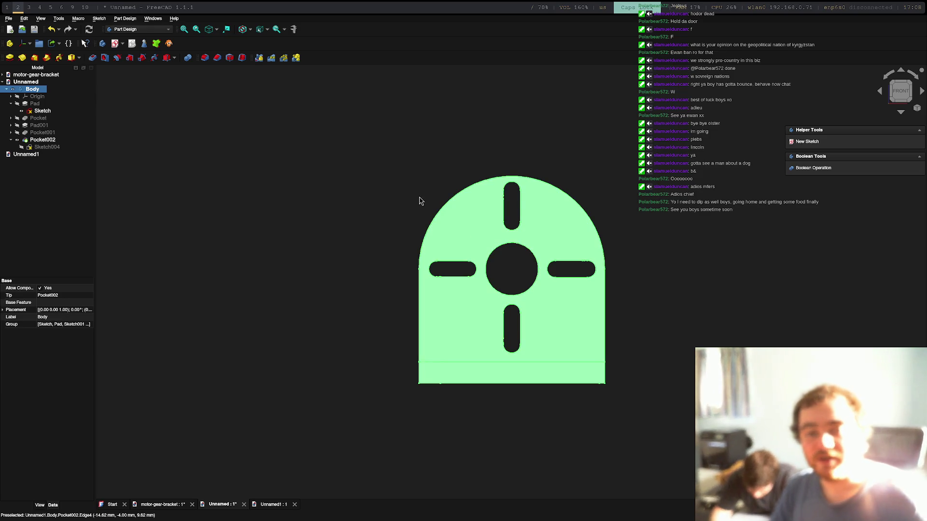
pyautogui.click(385, 131)
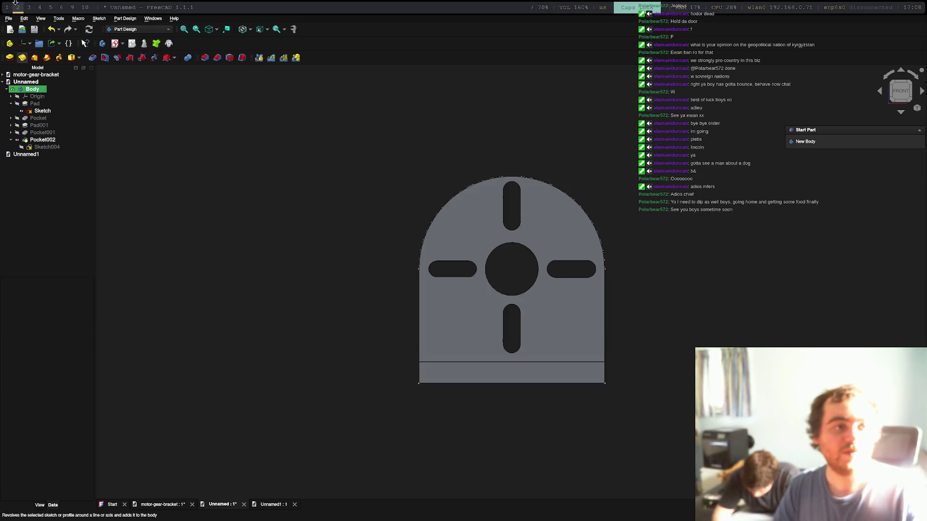
pyautogui.click(9, 18)
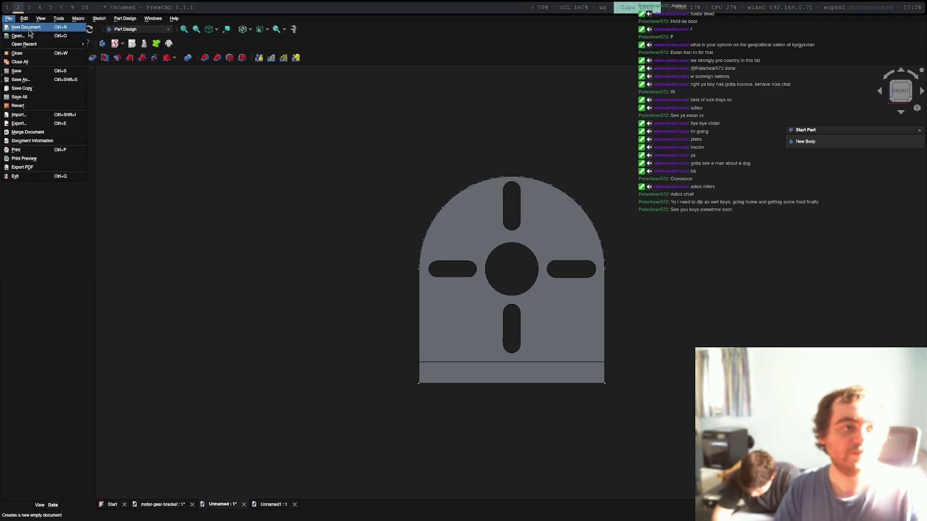
pyautogui.press('Return')
pyautogui.click(39, 96)
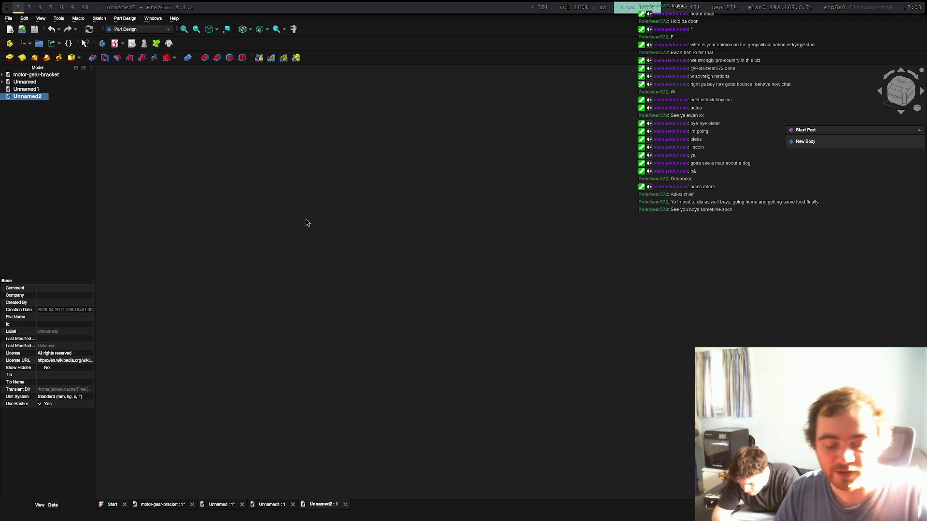
# Save the new document as wheel-block.
pyautogui.hotkey('ctrl', 's')
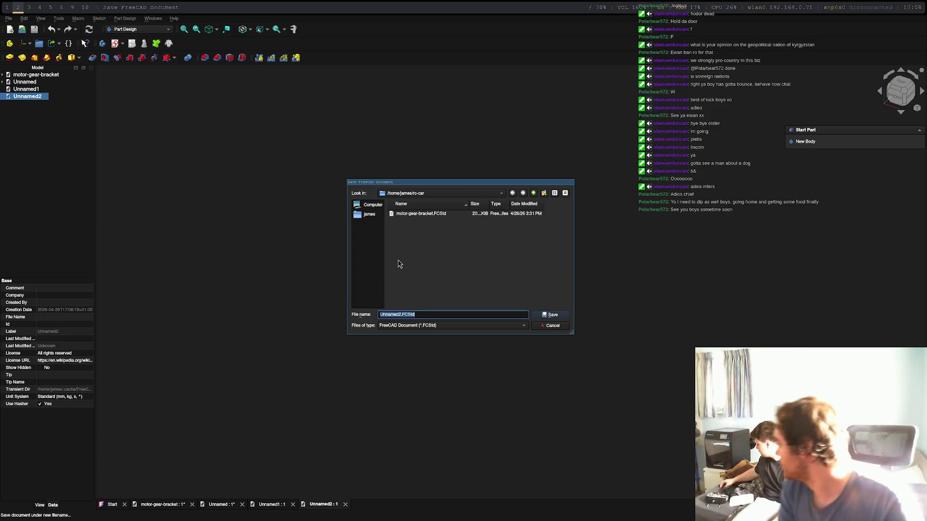
pyautogui.write('wheel')
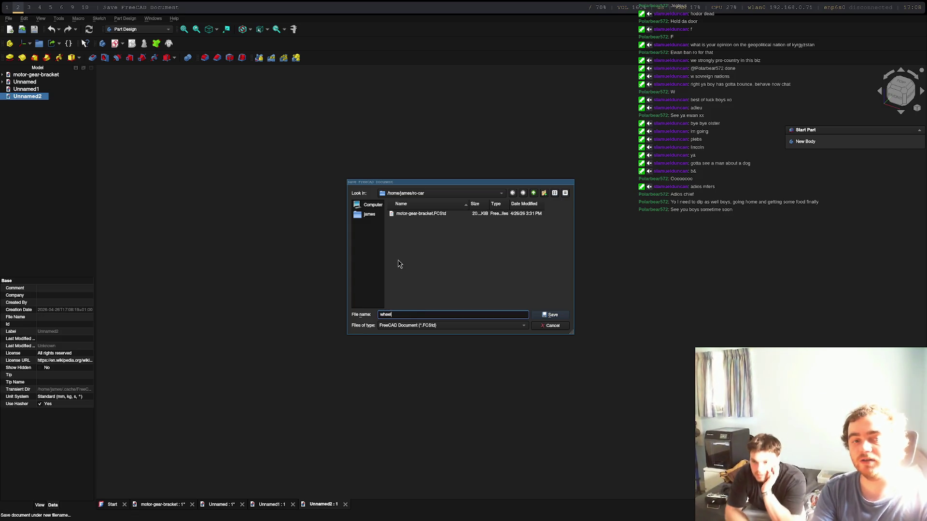
pyautogui.write('-block')
pyautogui.press('Return')
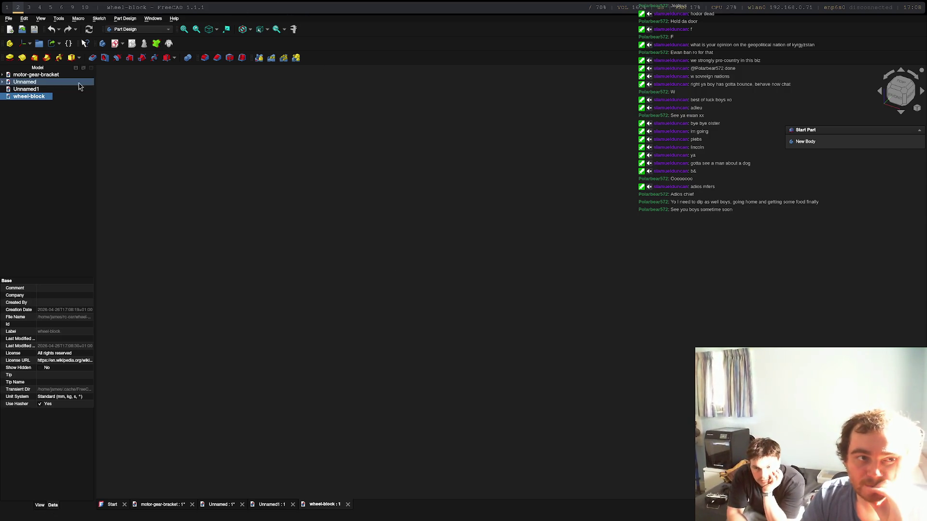
# Create a Body and open a new sketch attached to the XY plane.
pyautogui.click(805, 141)
pyautogui.click(806, 142)
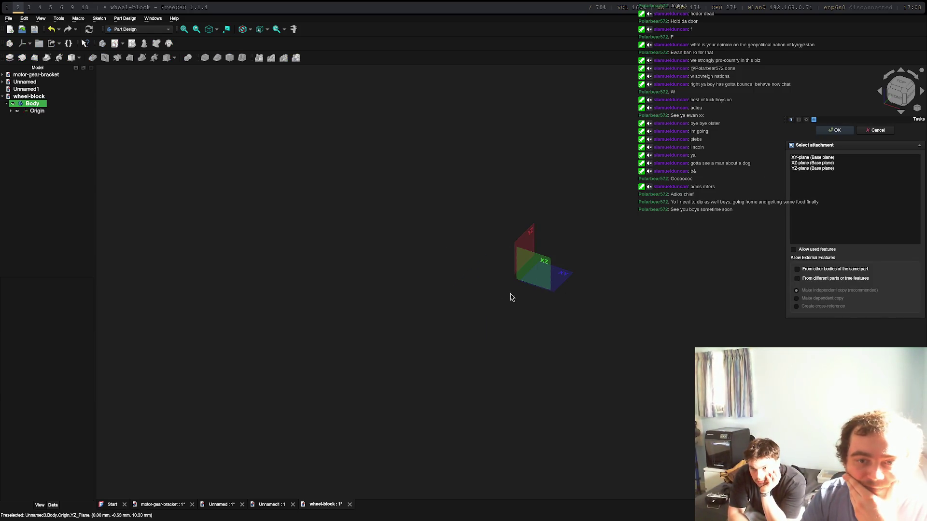
pyautogui.click(555, 275)
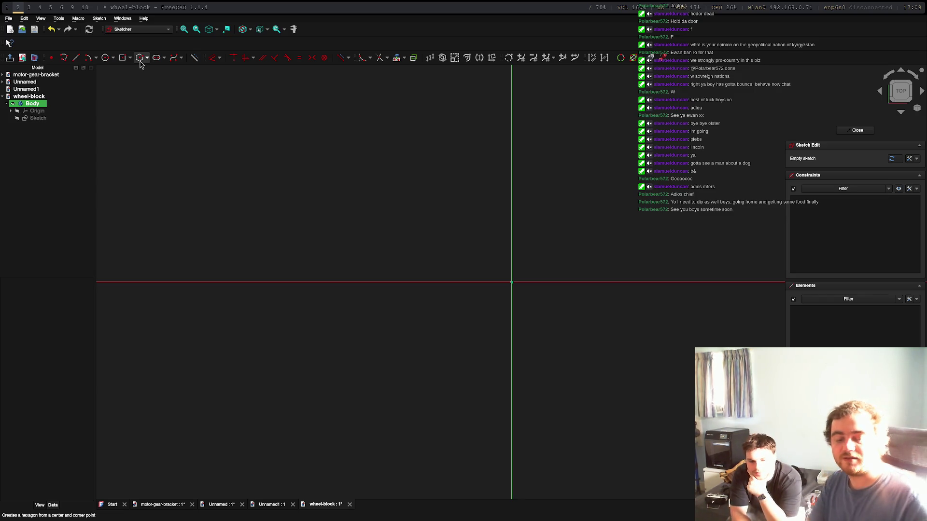
# Review the ChatGPT answer on modelling an M3 nut, then open the metric hex nut chart.
pyautogui.press('super+3')
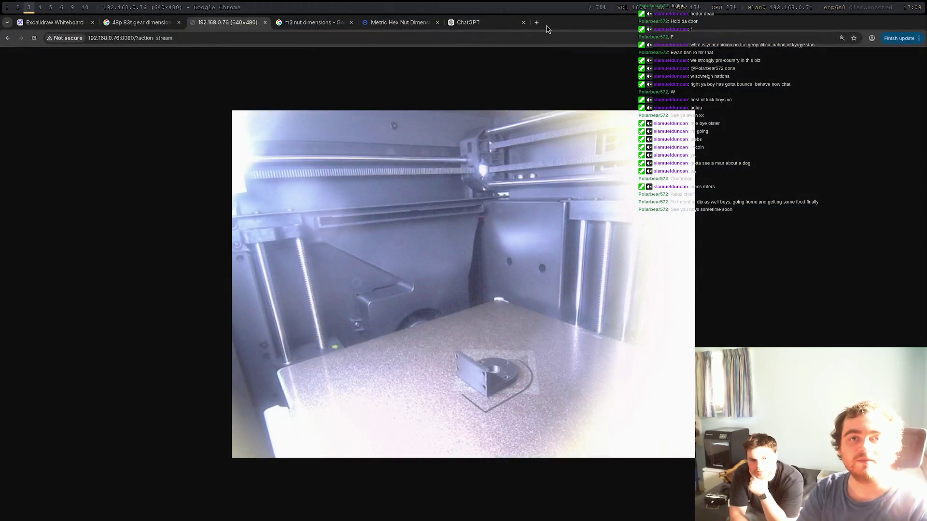
pyautogui.click(478, 22)
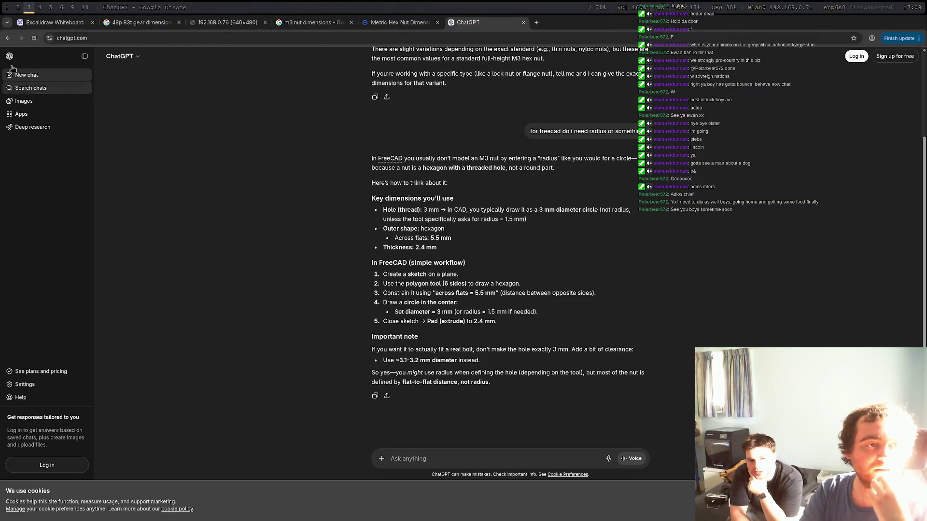
pyautogui.click(48, 88)
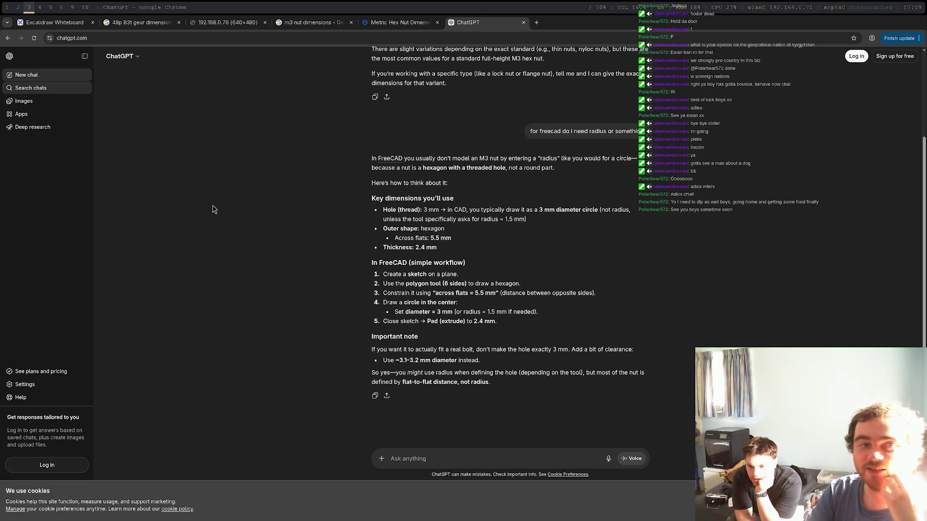
pyautogui.moveTo(31, 87)
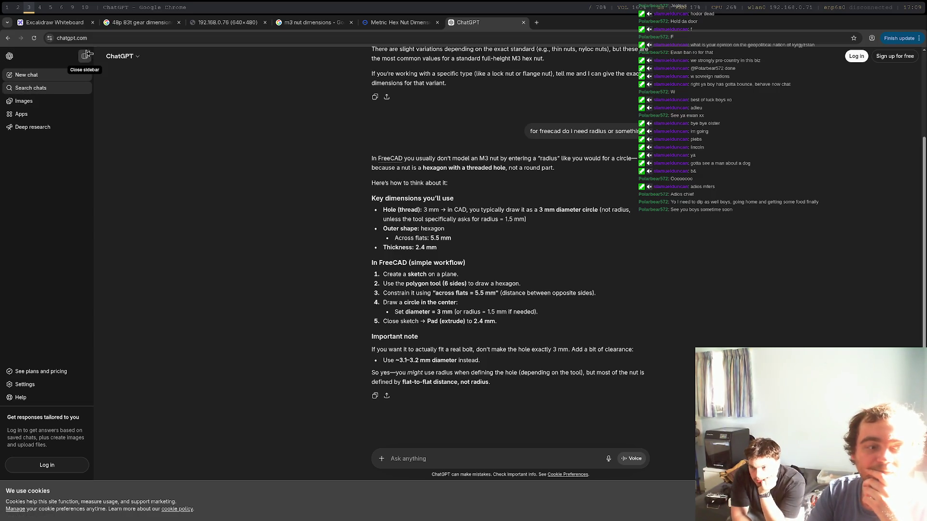
pyautogui.click(393, 24)
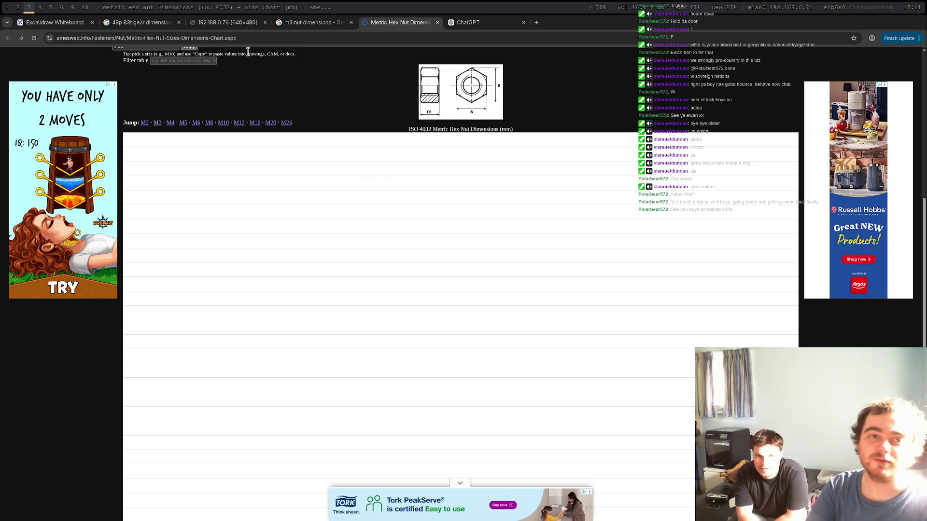
# Reload the printer's 192.168.0.76 camera feed, then return to the FreeCAD workspace.
pyautogui.click(227, 22)
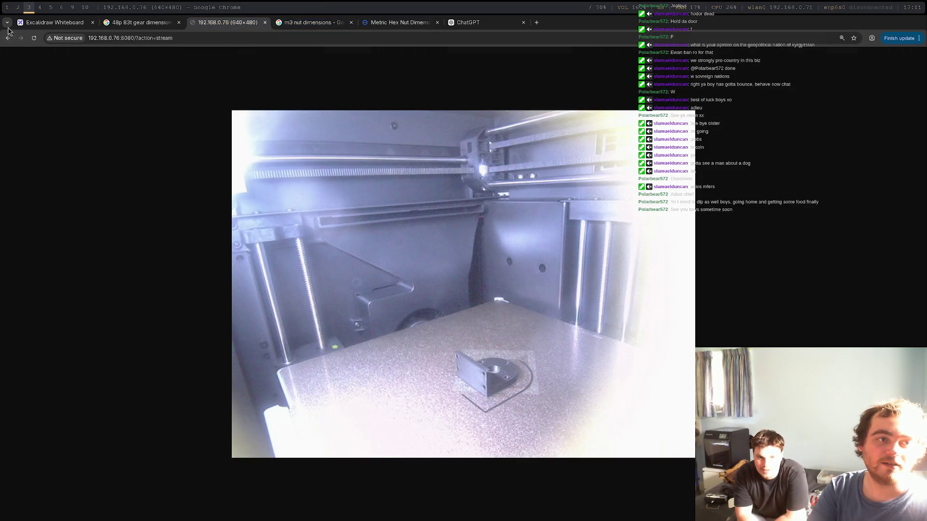
pyautogui.click(34, 38)
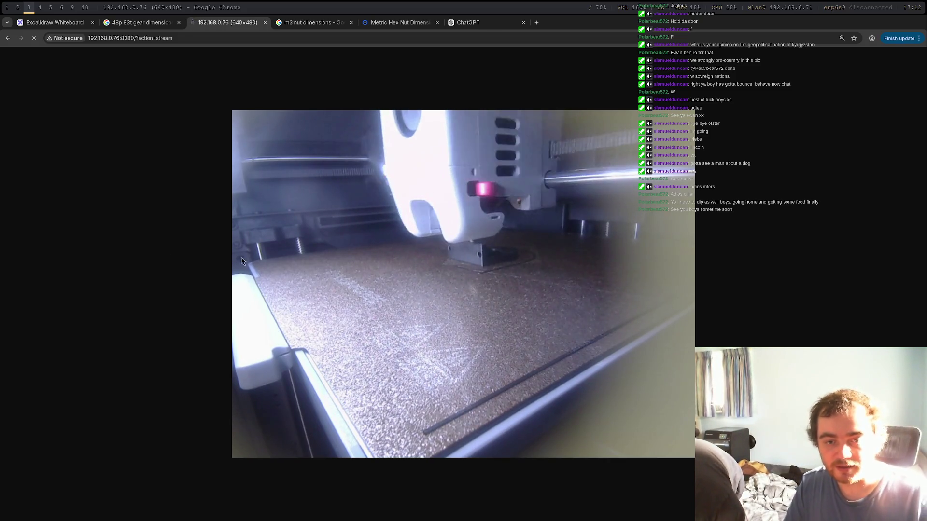
pyautogui.press('super+2')
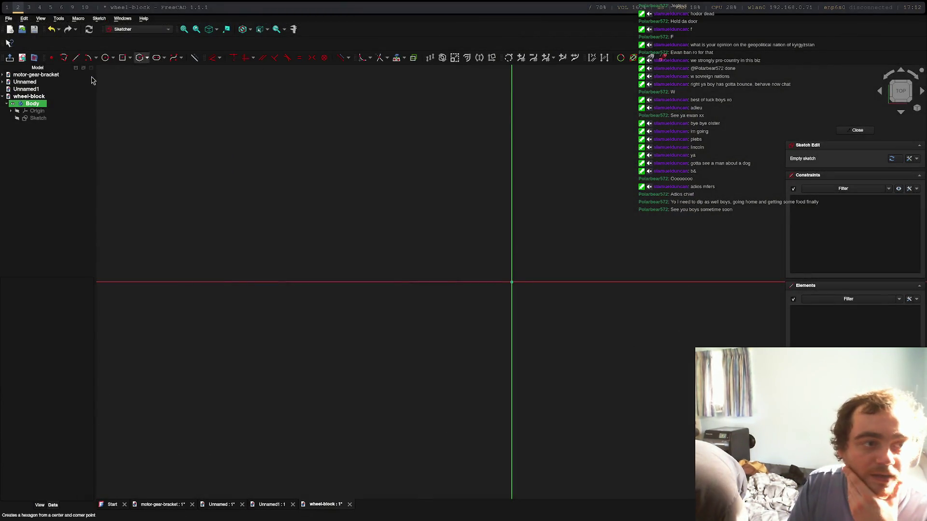
# Draw a centred rectangle at the origin at 40 × 25 mm, then undo it.
pyautogui.click(122, 57)
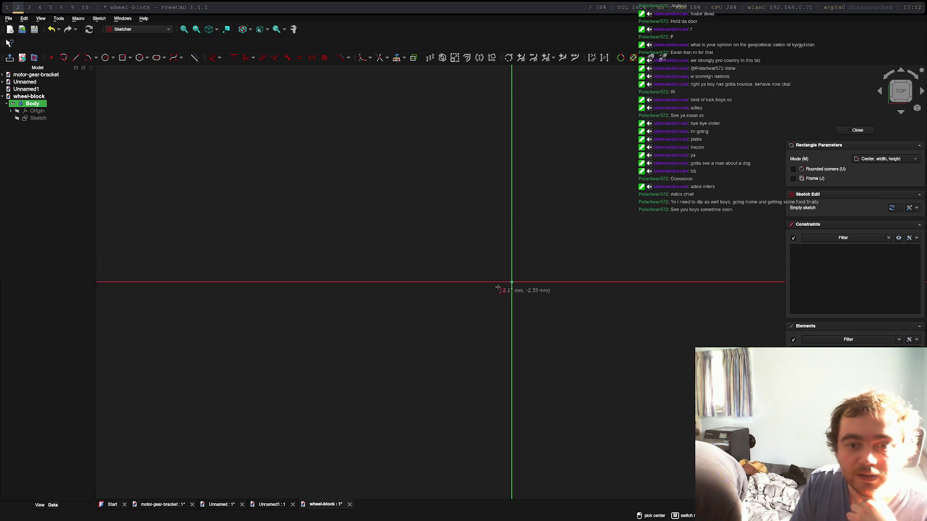
pyautogui.click(512, 282)
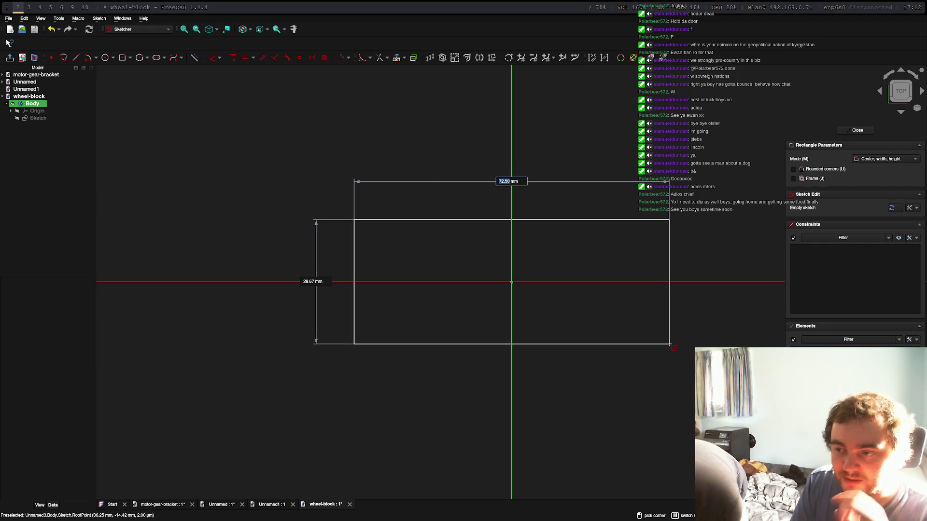
pyautogui.write('40')
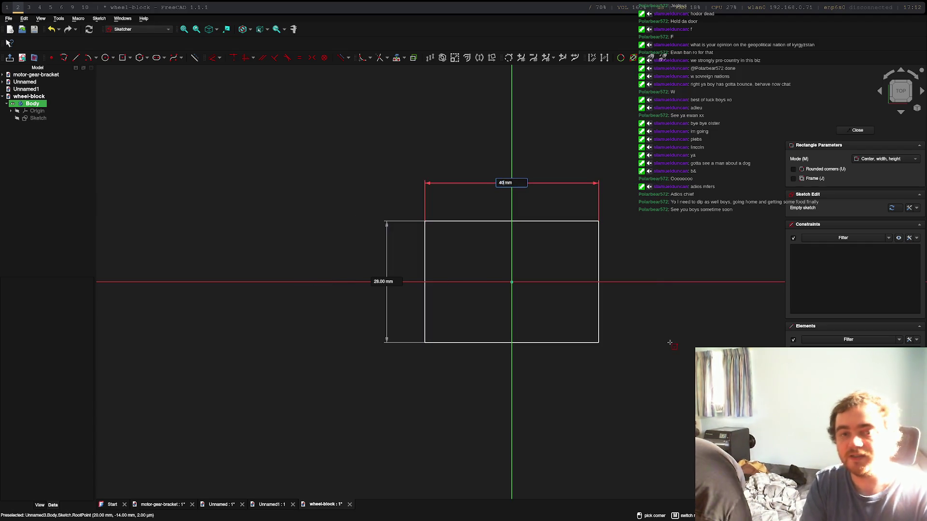
pyautogui.press('capslock')
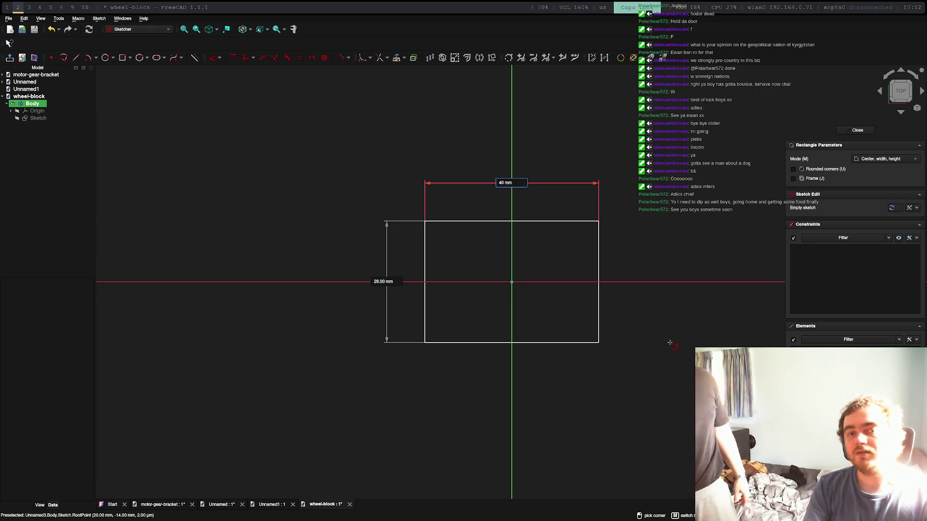
pyautogui.press('capslock')
pyautogui.press('Tab')
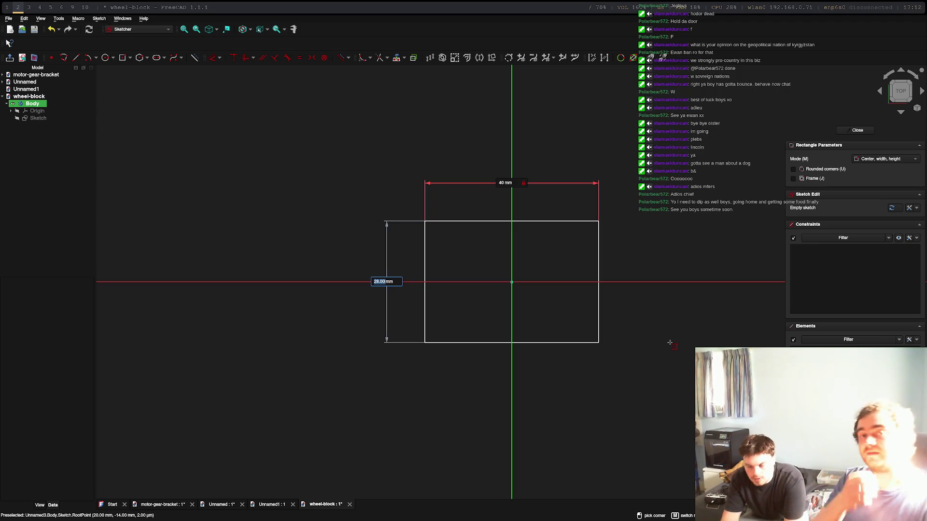
pyautogui.write('25')
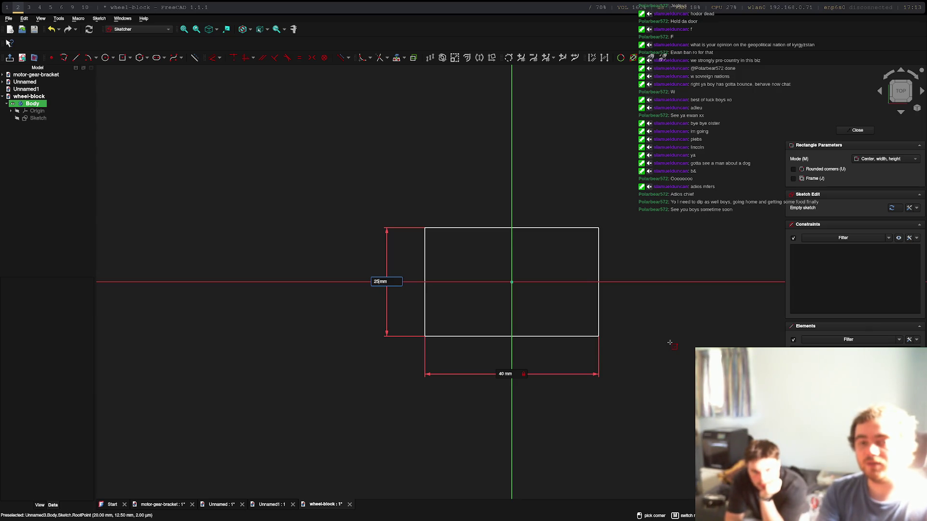
pyautogui.press('Return')
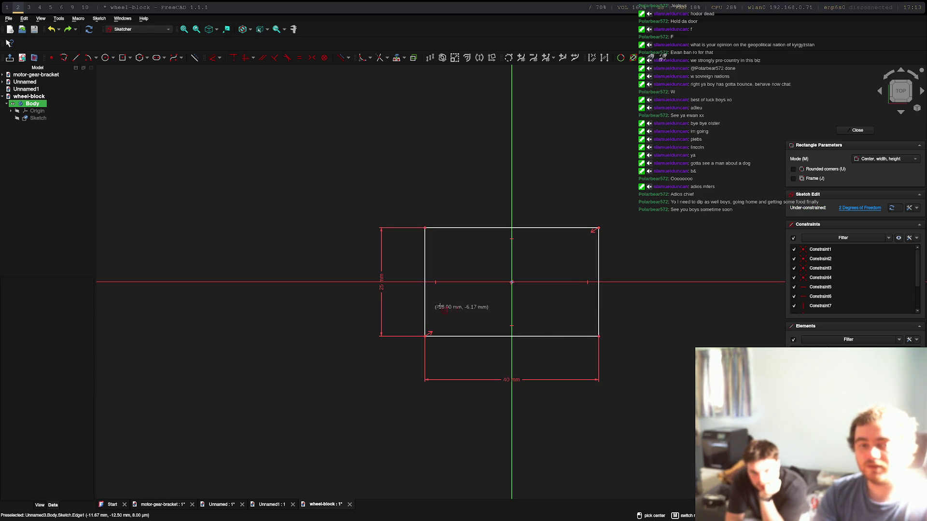
pyautogui.hotkey('ctrl', 'z')
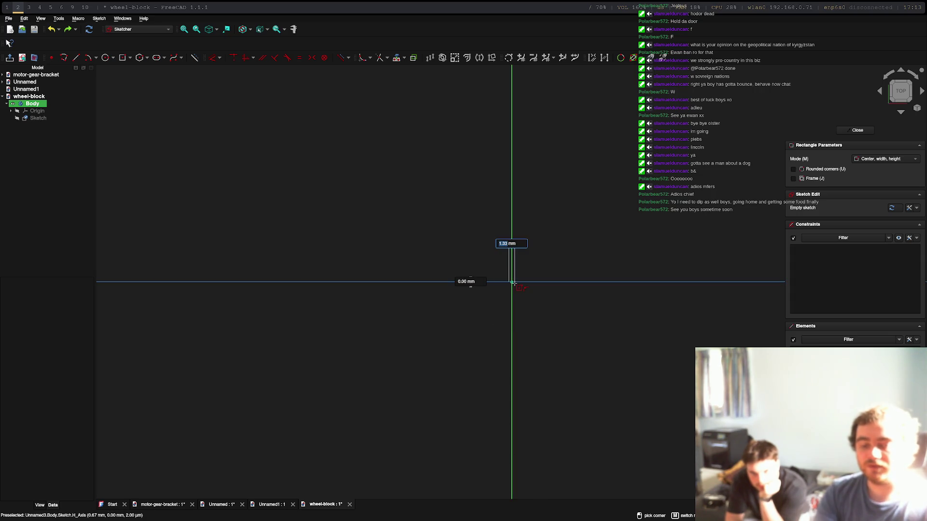
# Redraw the centred rectangle with 40 mm width and 20 mm height.
pyautogui.write('40')
pyautogui.press('Tab')
pyautogui.write('20')
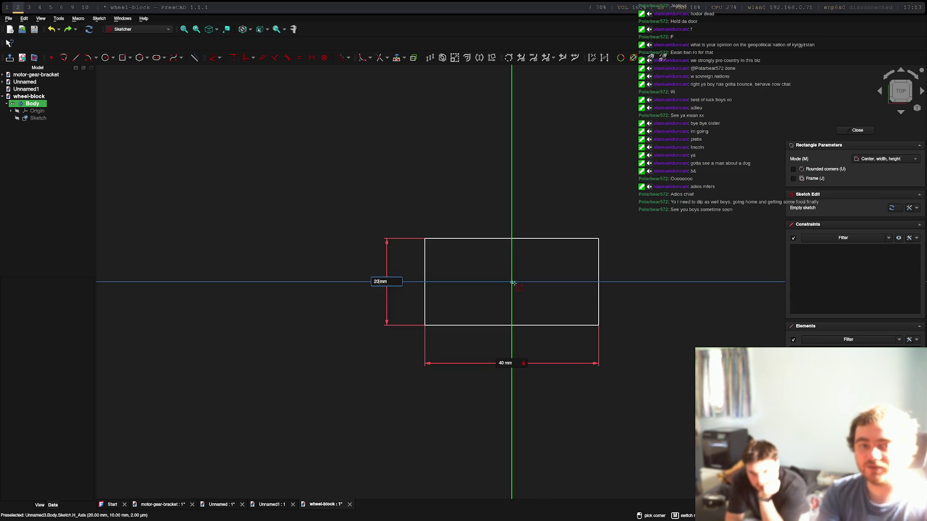
pyautogui.press('Return')
pyautogui.scroll(3, 631, 325)
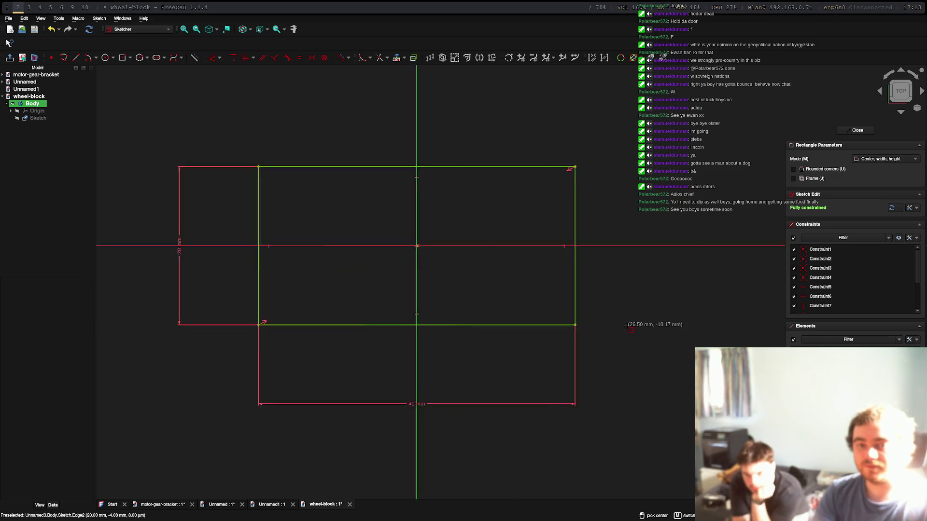
pyautogui.scroll(-3, 629, 325)
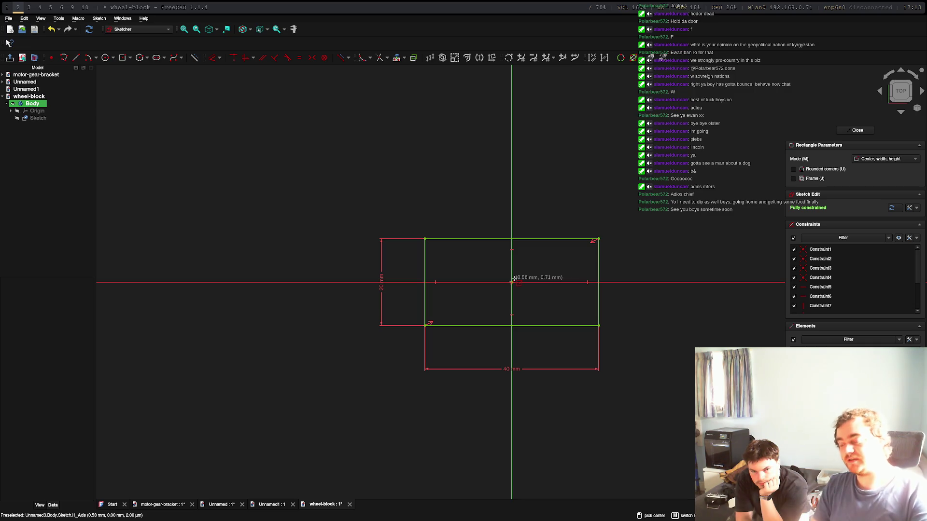
# Close the rectangle sketch and pad it 15 mm into a 40×20×15 mm block.
pyautogui.click(861, 131)
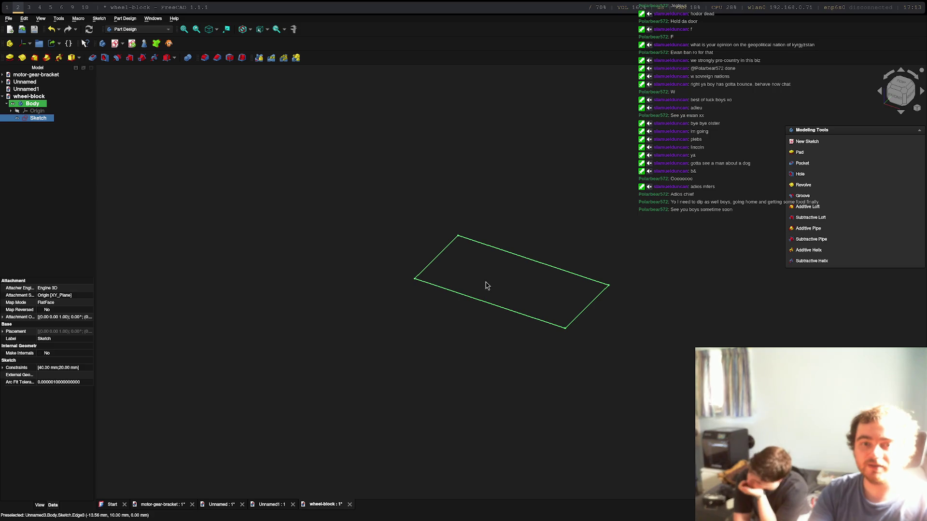
pyautogui.click(799, 152)
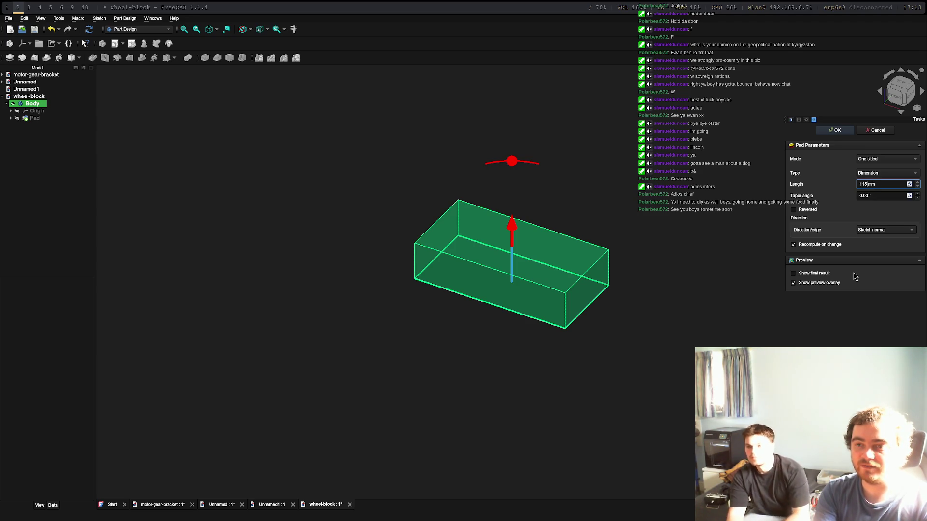
pyautogui.write('15')
pyautogui.press('Return')
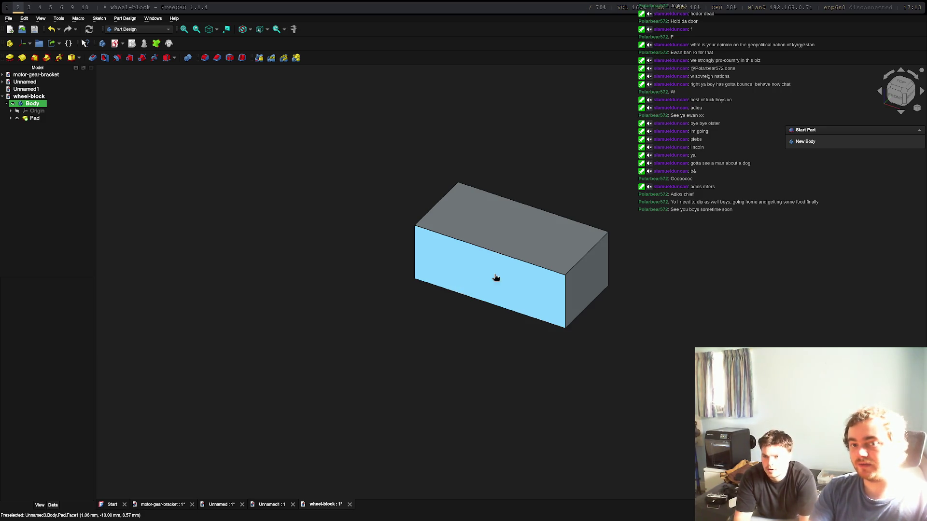
pyautogui.click(495, 278)
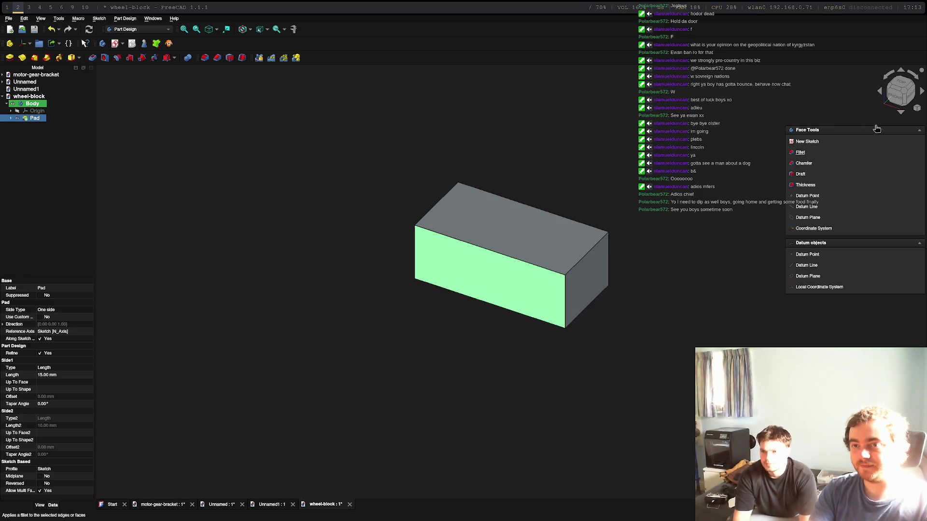
# Draw a 7 mm radius circle on the vertical axis in a front-face sketch and close it.
pyautogui.click(806, 141)
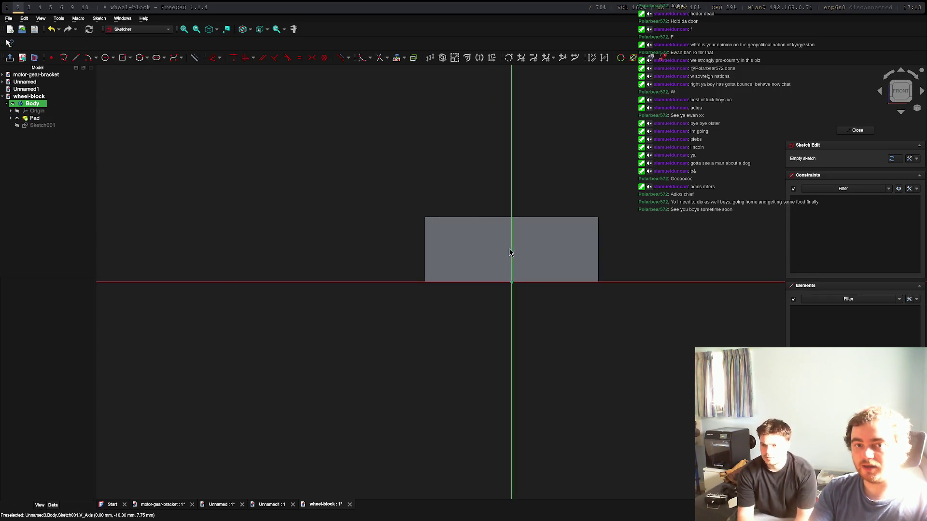
pyautogui.click(105, 58)
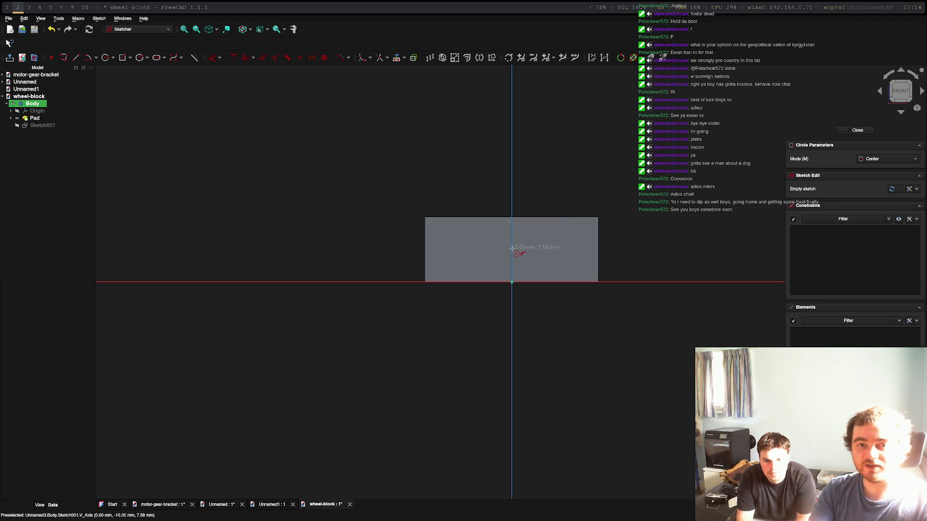
pyautogui.click(512, 249)
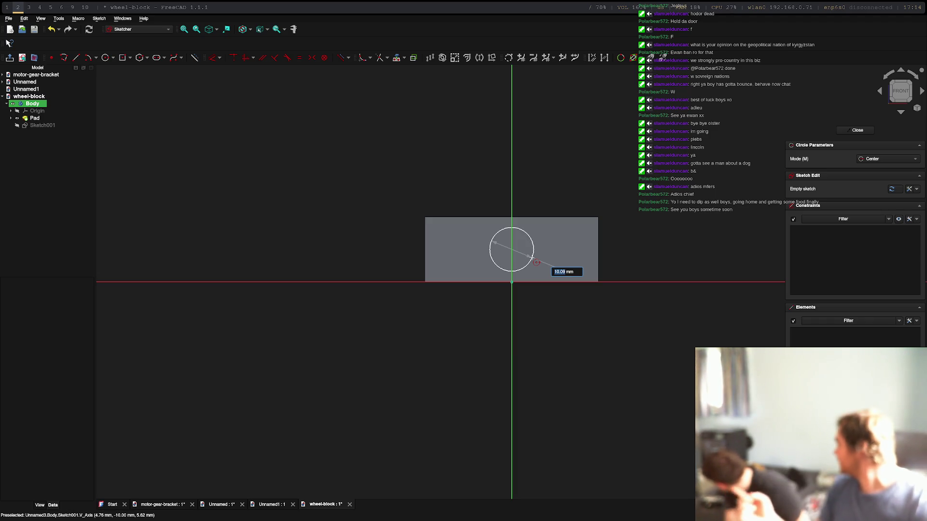
pyautogui.write('7')
pyautogui.press('Return')
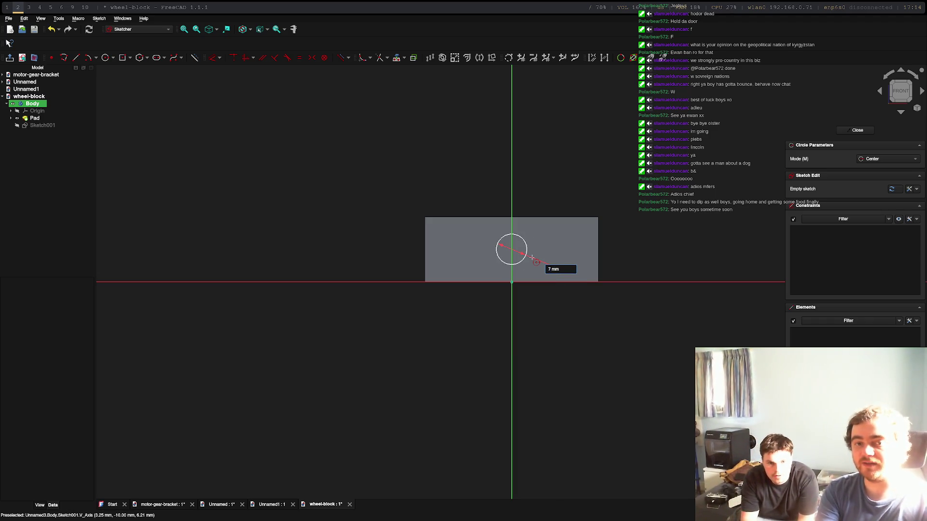
pyautogui.click(861, 131)
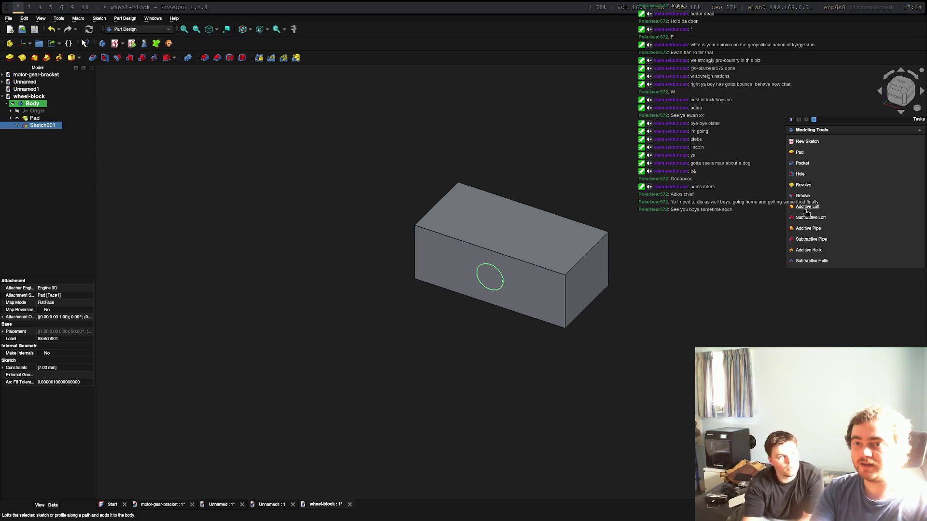
pyautogui.click(799, 153)
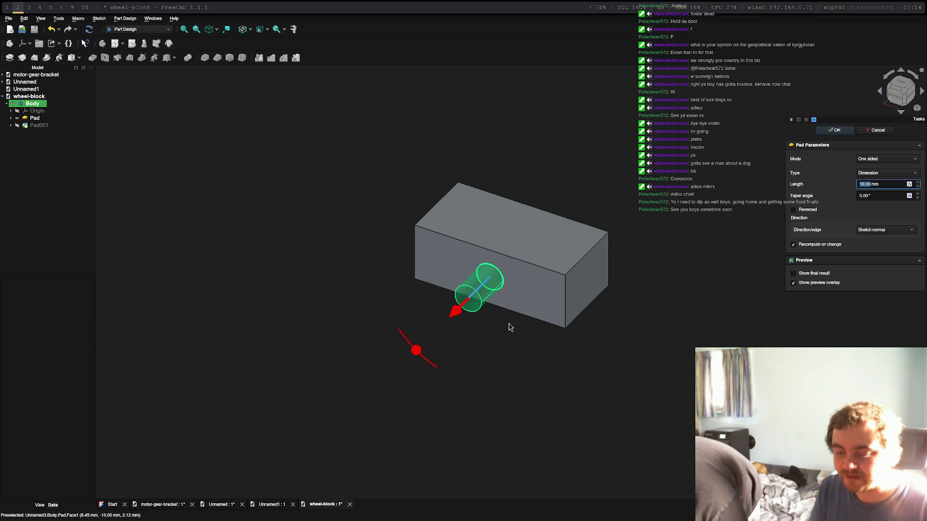
pyautogui.write('5')
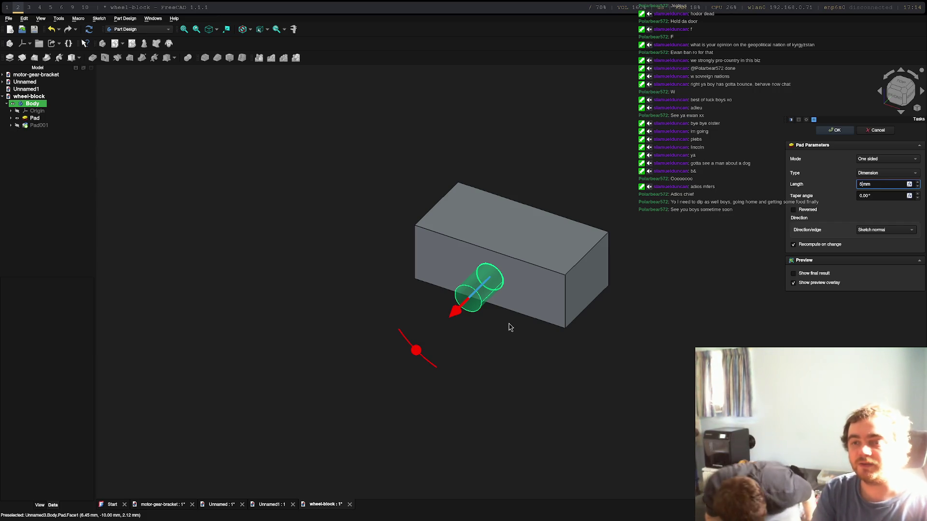
pyautogui.press('Return')
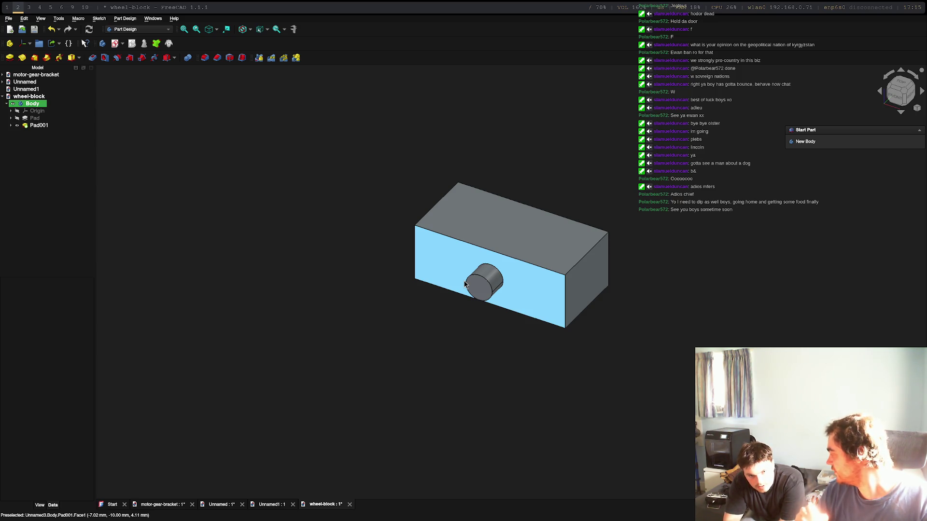
# Undo the cylinder extrusion, then sketch a 6 mm radius circle on the front face's vertical axis.
pyautogui.hotkey('ctrl', 'z')
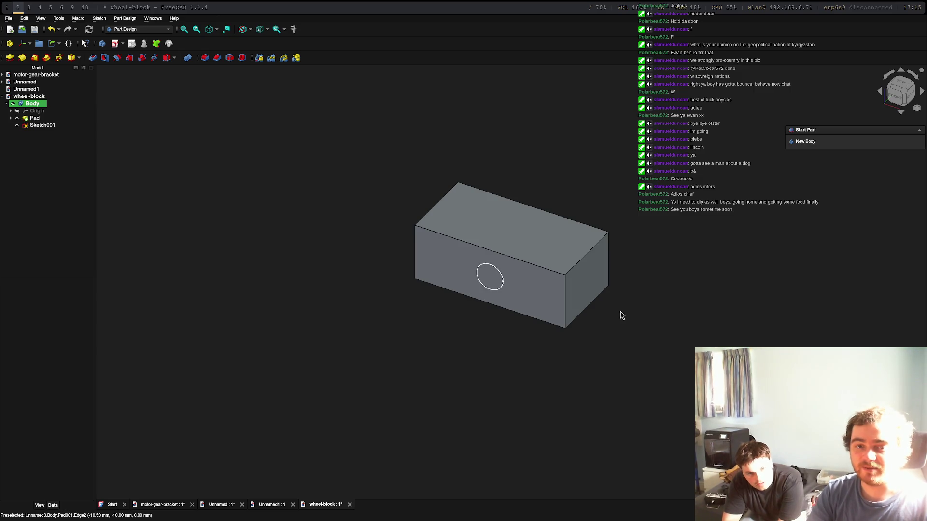
pyautogui.click(505, 290)
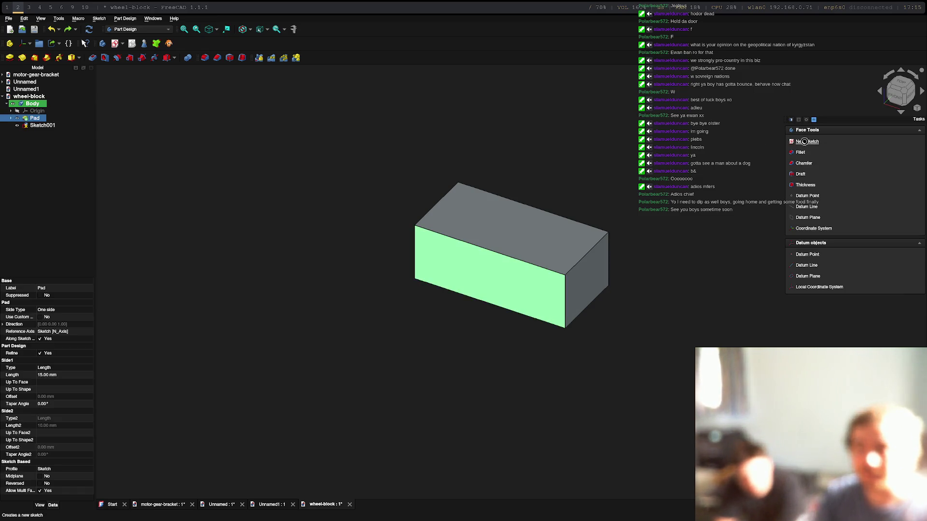
pyautogui.press('s')
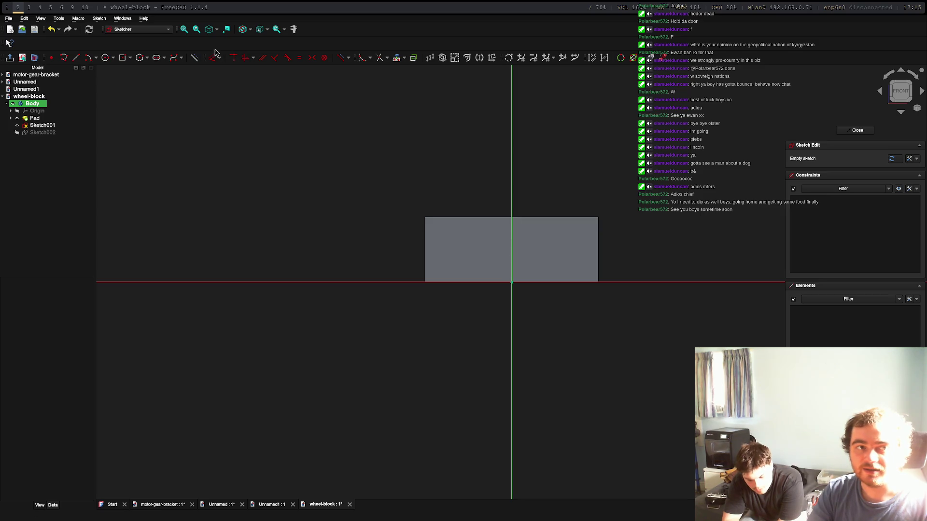
pyautogui.click(106, 59)
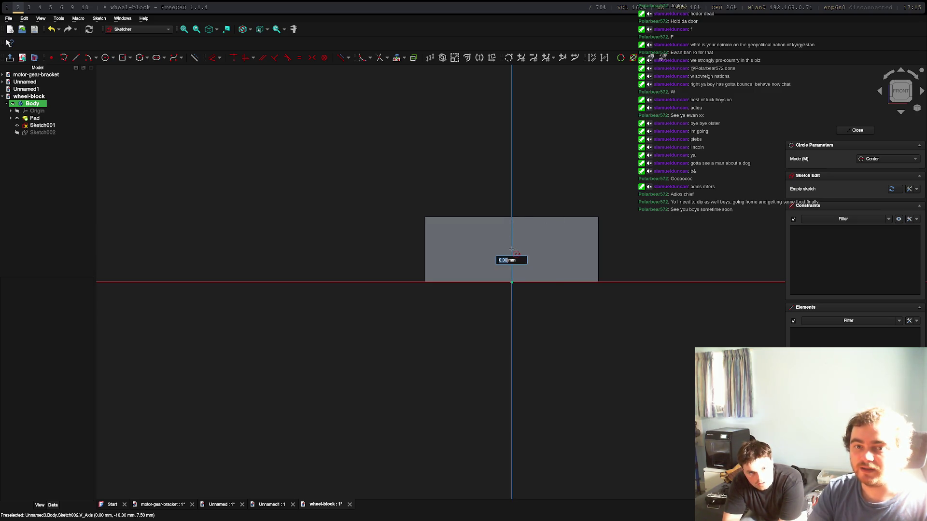
pyautogui.click(511, 248)
pyautogui.write('6')
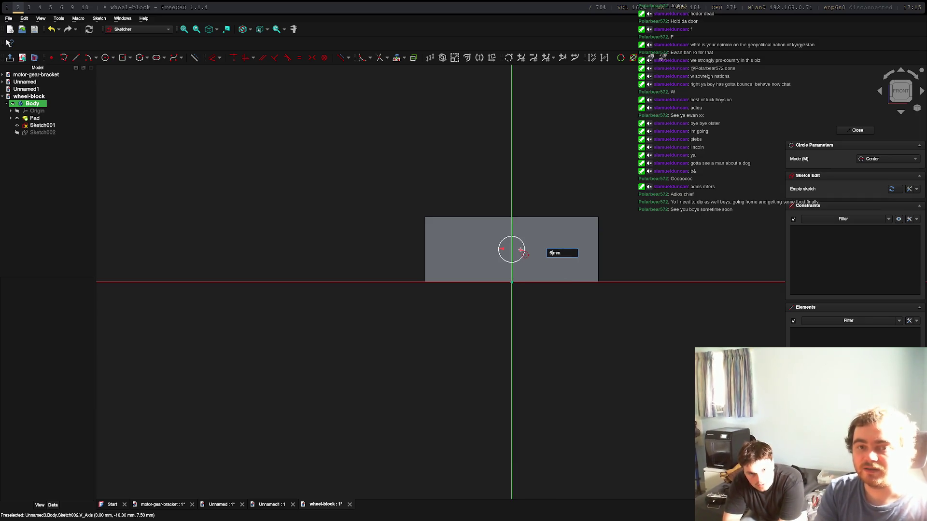
pyautogui.press('Return')
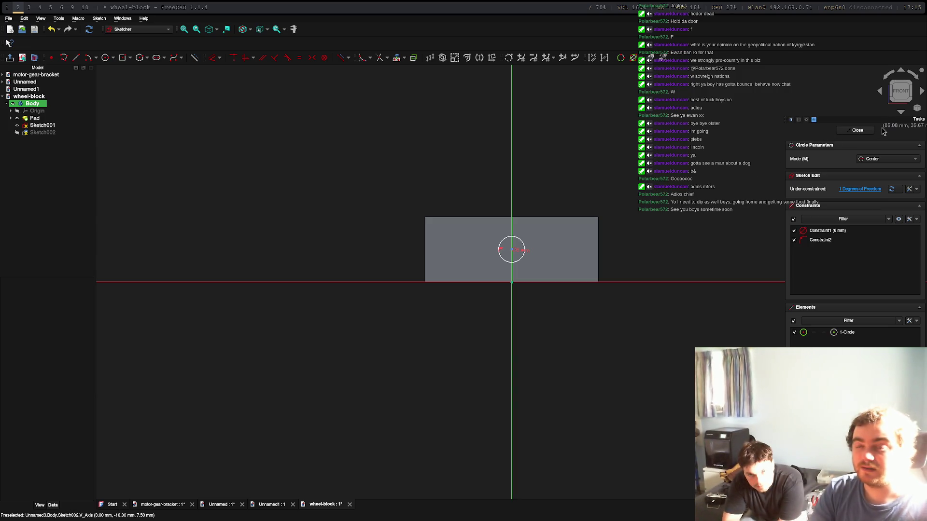
# Close the 6 mm circle sketch, pad it as a 1 mm thin boss, then undo it.
pyautogui.click(857, 130)
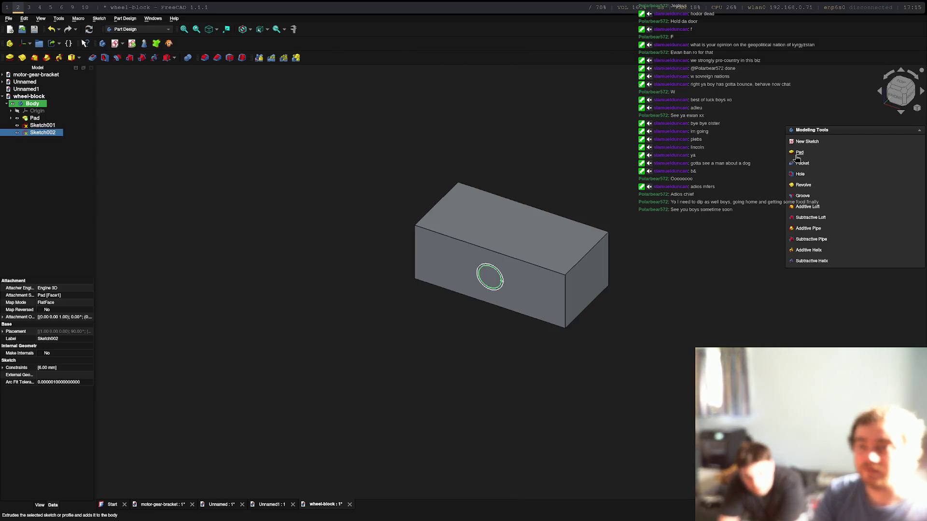
pyautogui.click(801, 169)
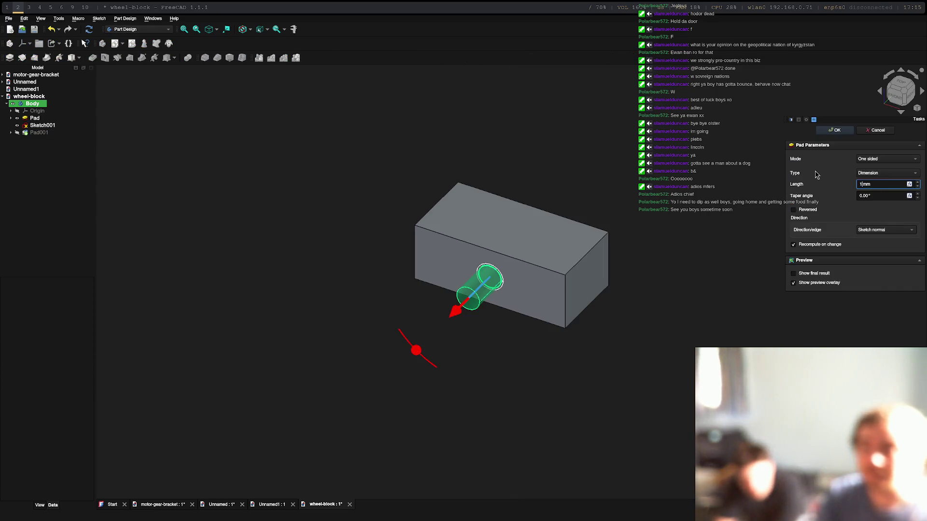
pyautogui.press('Return')
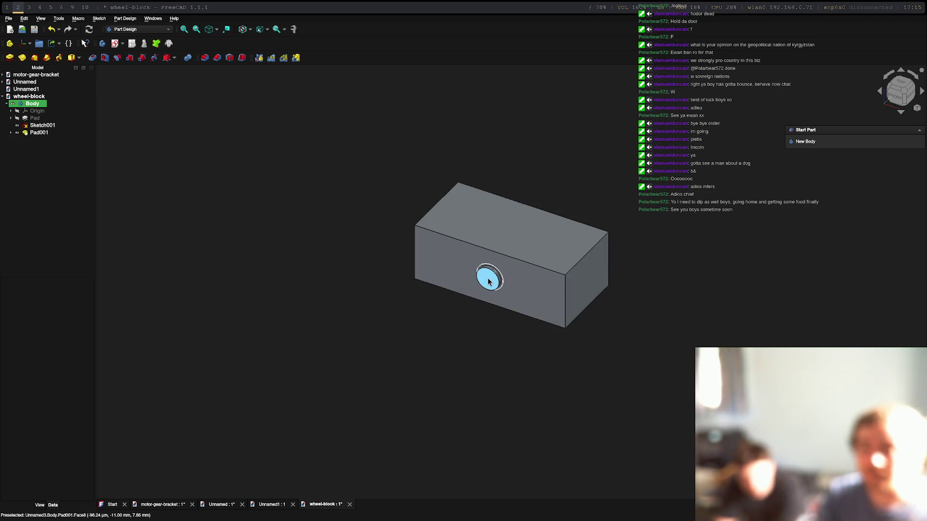
pyautogui.scroll(8, 497, 274)
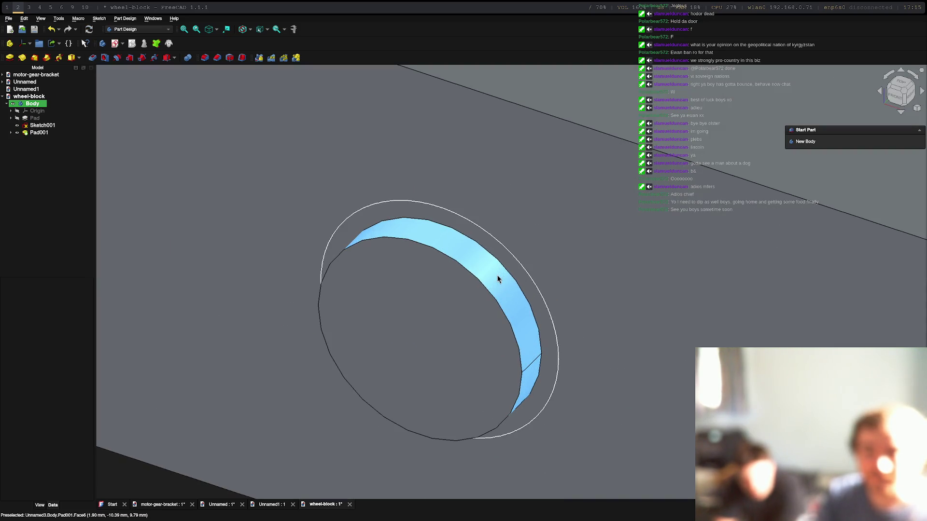
pyautogui.scroll(-10, 498, 279)
pyautogui.hotkey('ctrl', 'z')
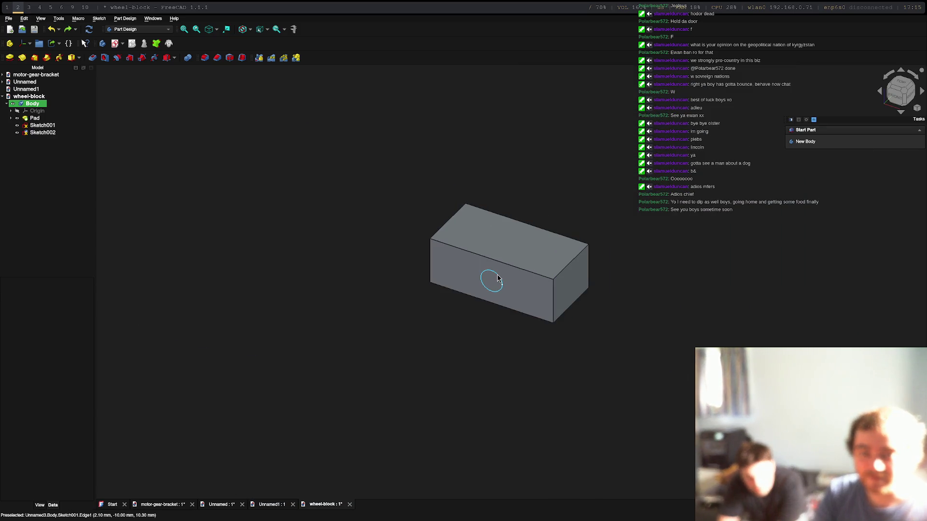
# Pad the front-face circle sketch again, then undo it to drop Pad001 and Sketch002.
pyautogui.click(499, 279)
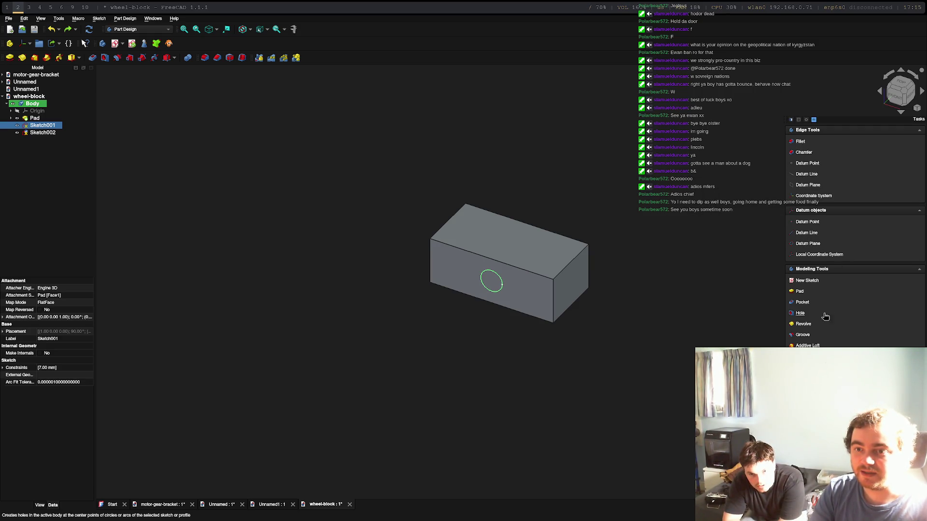
pyautogui.click(800, 292)
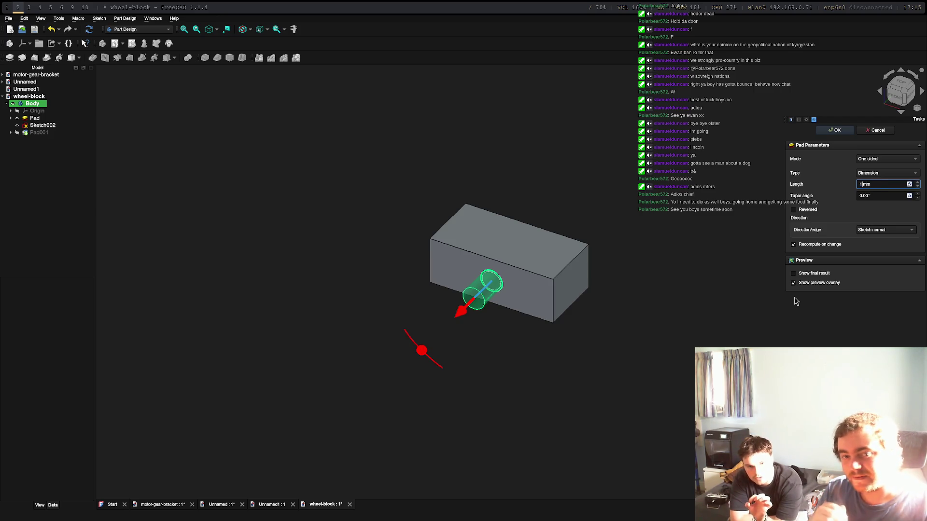
pyautogui.press('Return')
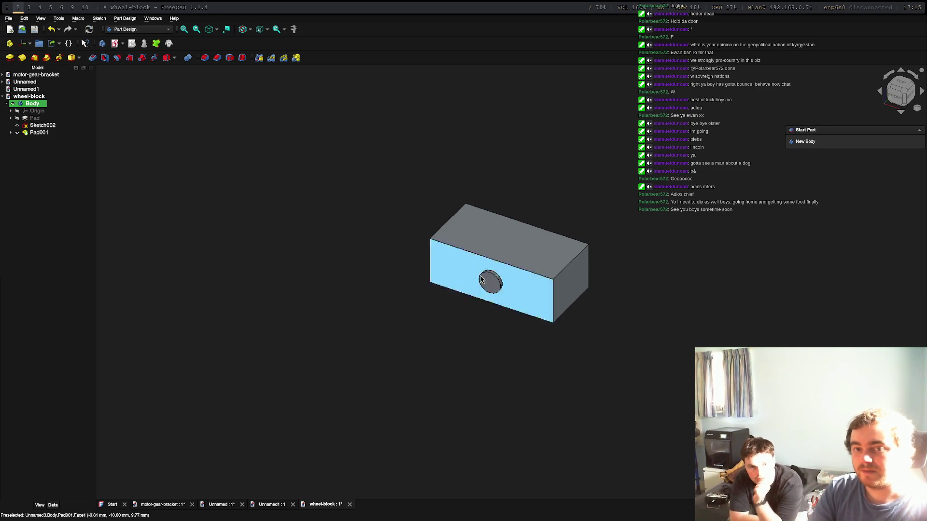
pyautogui.scroll(5, 500, 311)
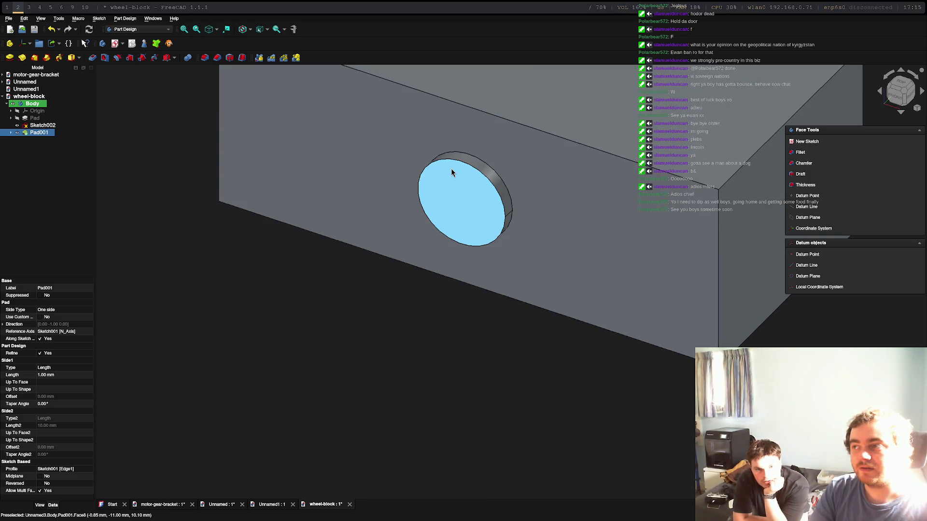
pyautogui.click(476, 183)
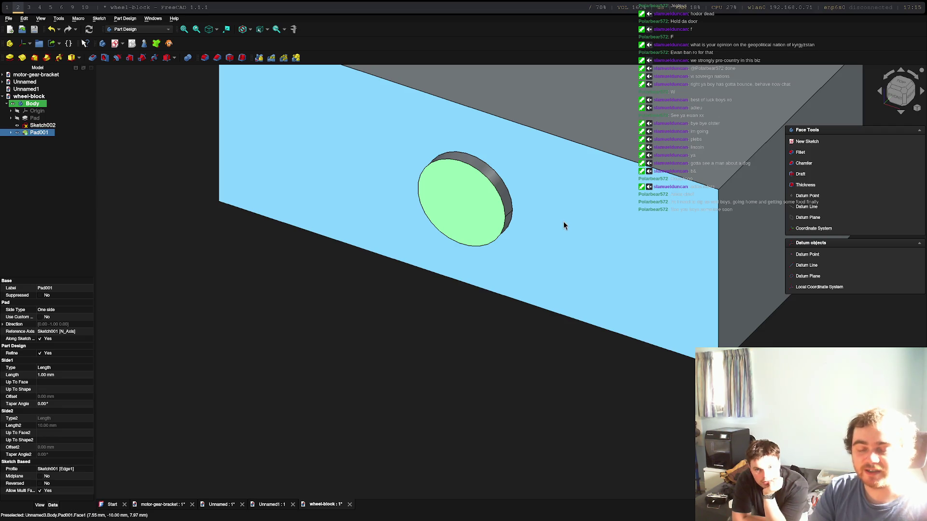
pyautogui.click(563, 221)
pyautogui.hotkey('ctrl', 'z')
pyautogui.hotkey('ctrl', 'z')
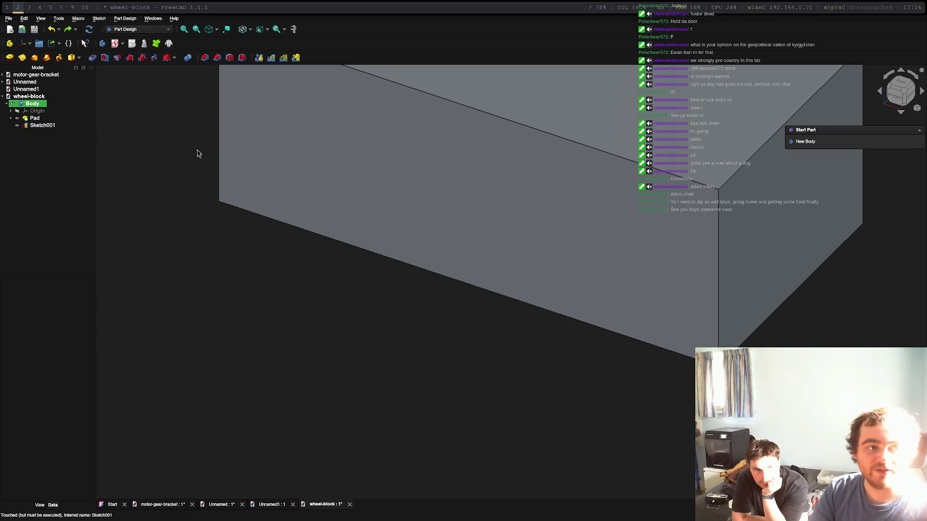
# Delete the leftover circle sketch and draw an 8 mm circle on the front face's vertical axis.
pyautogui.click(30, 126)
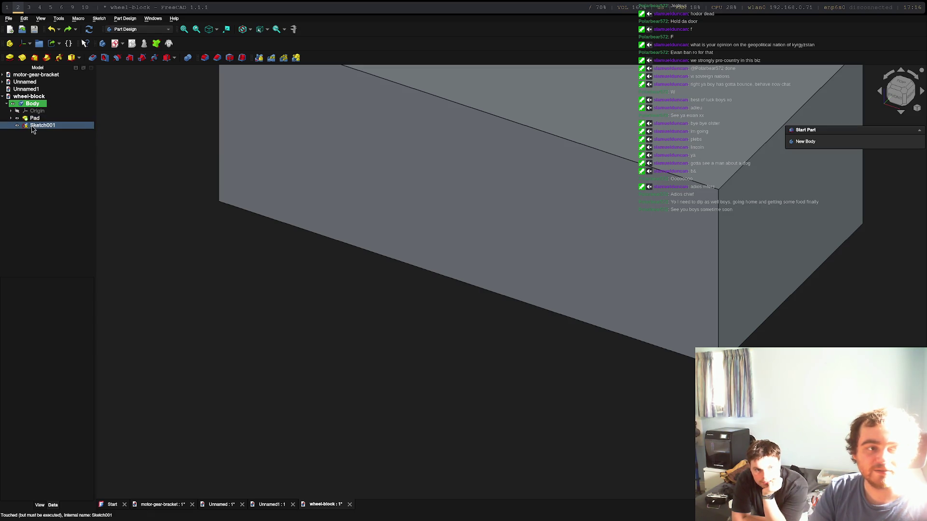
pyautogui.press('Delete')
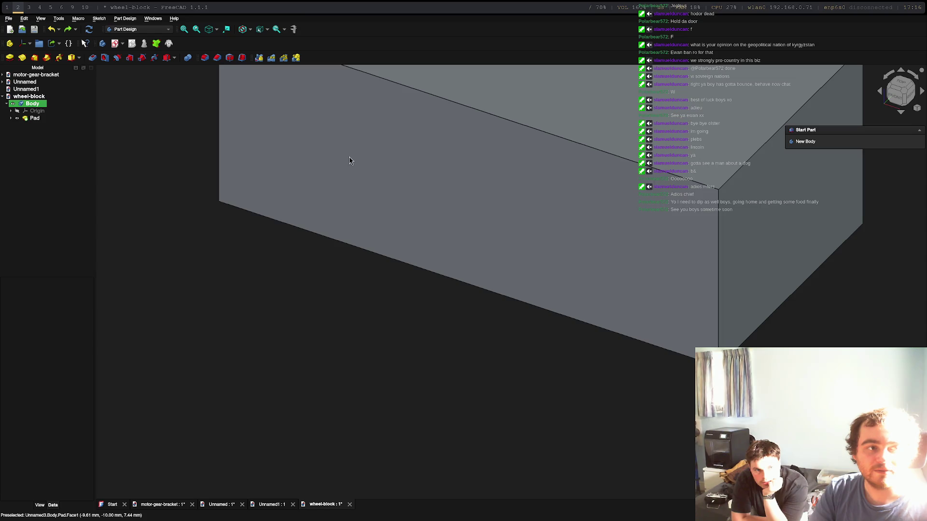
pyautogui.click(36, 112)
pyautogui.click(462, 158)
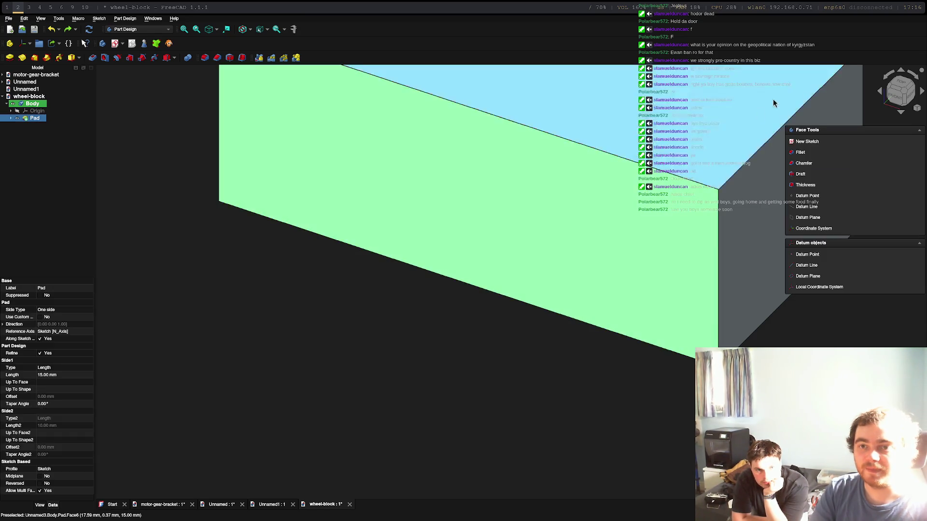
pyautogui.click(818, 147)
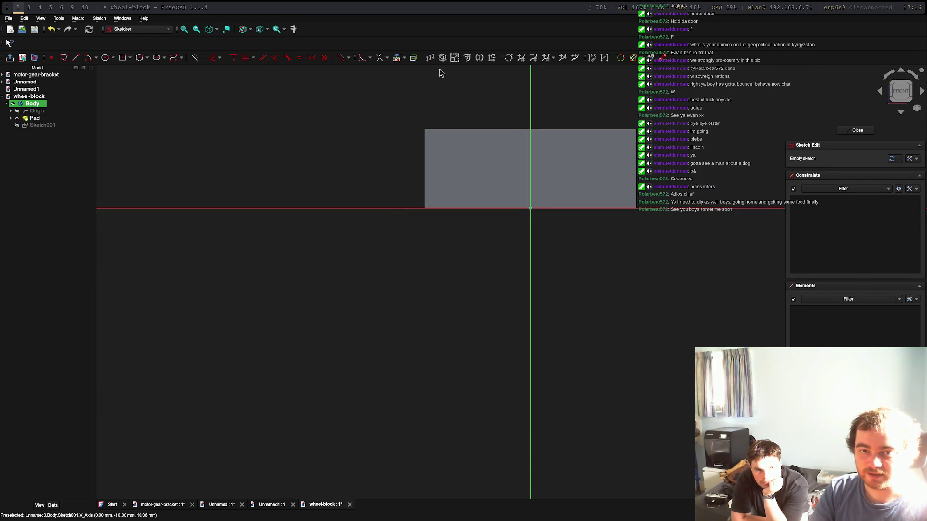
pyautogui.click(105, 58)
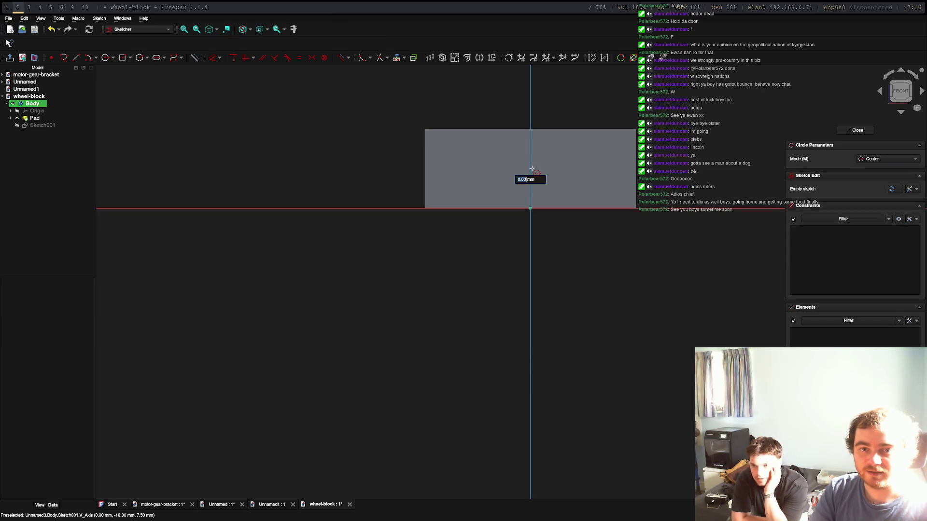
pyautogui.click(530, 169)
pyautogui.write('8')
pyautogui.press('Return')
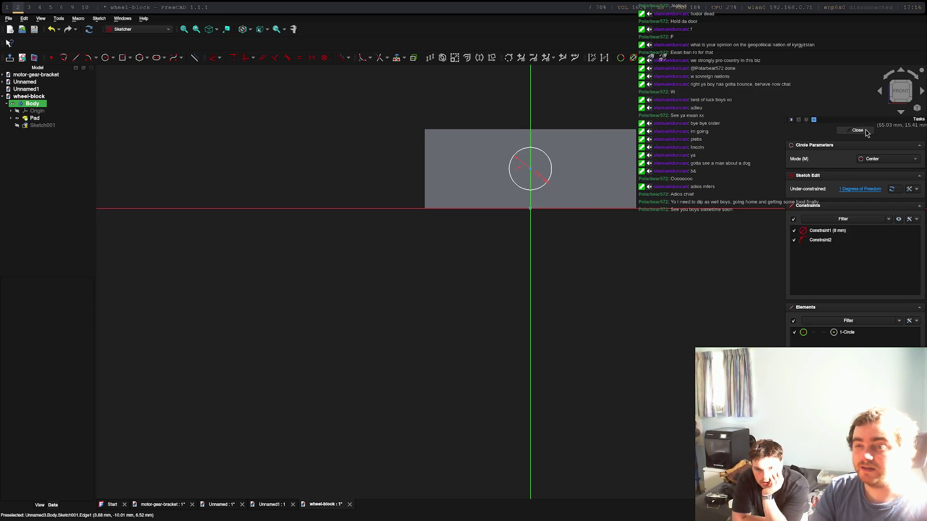
# Pad the 8 mm circle into a 1 mm boss and start a new sketch on its face.
pyautogui.click(864, 131)
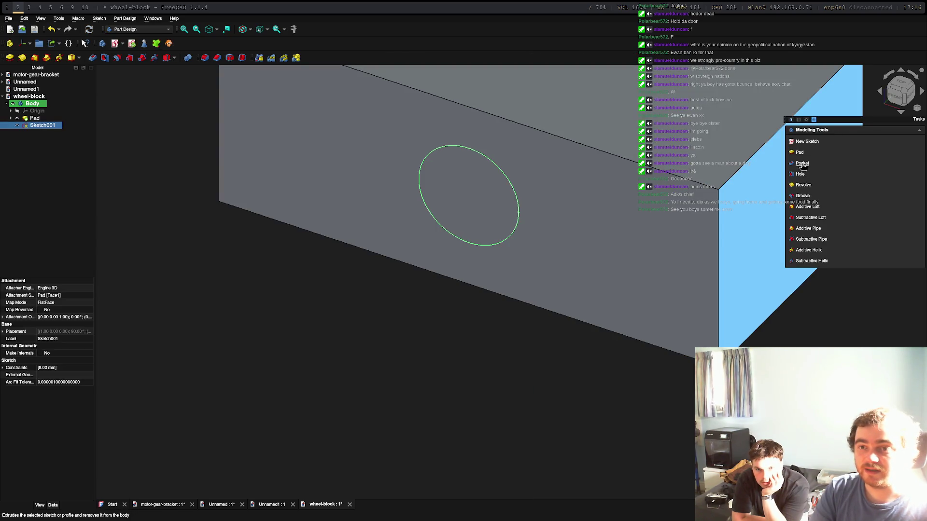
pyautogui.click(801, 152)
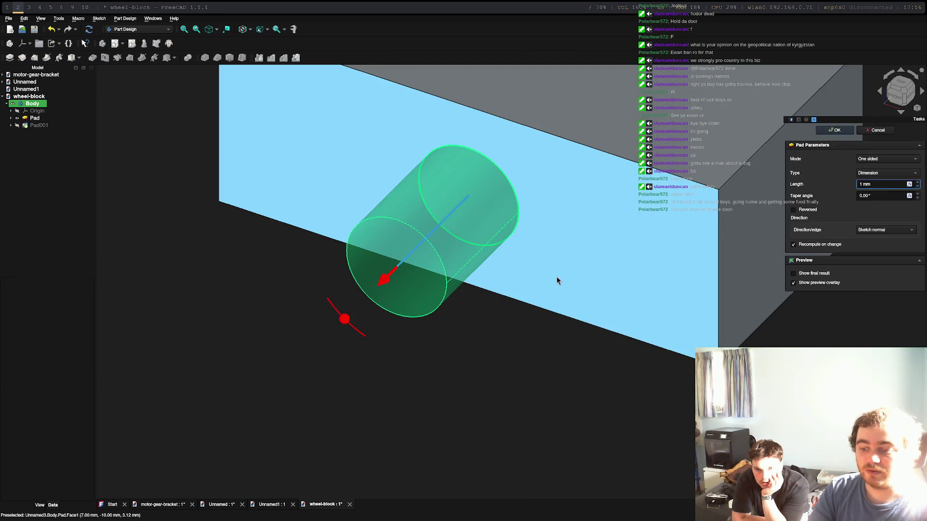
pyautogui.press('Return')
pyautogui.click(459, 176)
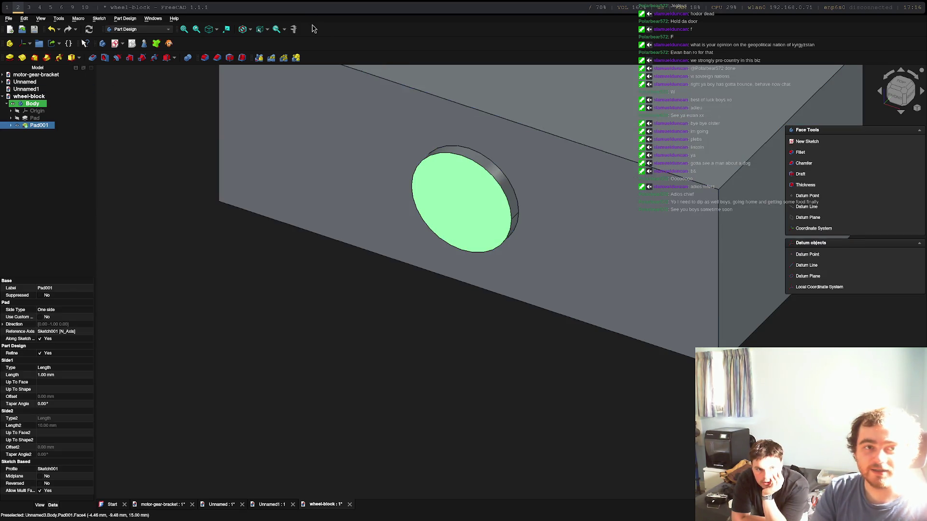
pyautogui.click(804, 141)
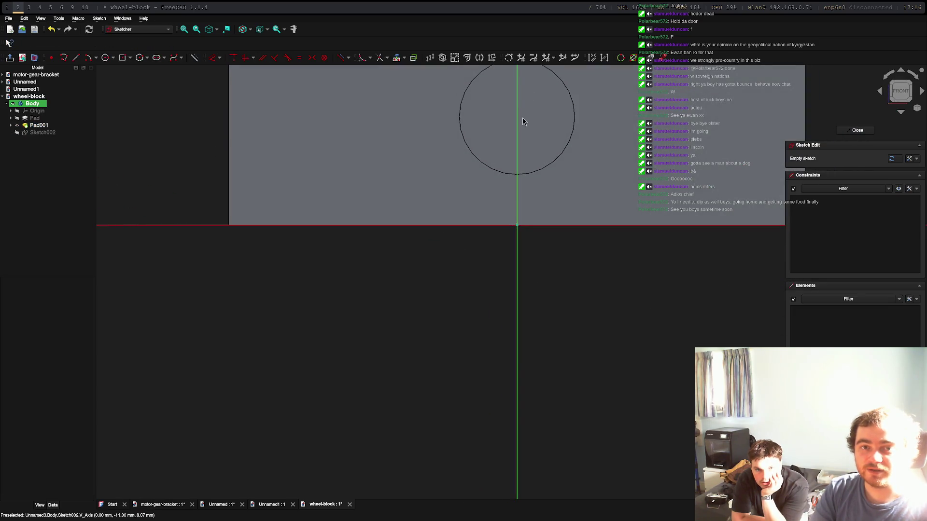
# Reference the boss's circular edge as external geometry in the boss-face sketch.
pyautogui.scroll(2, 522, 120)
pyautogui.scroll(-4, 522, 120)
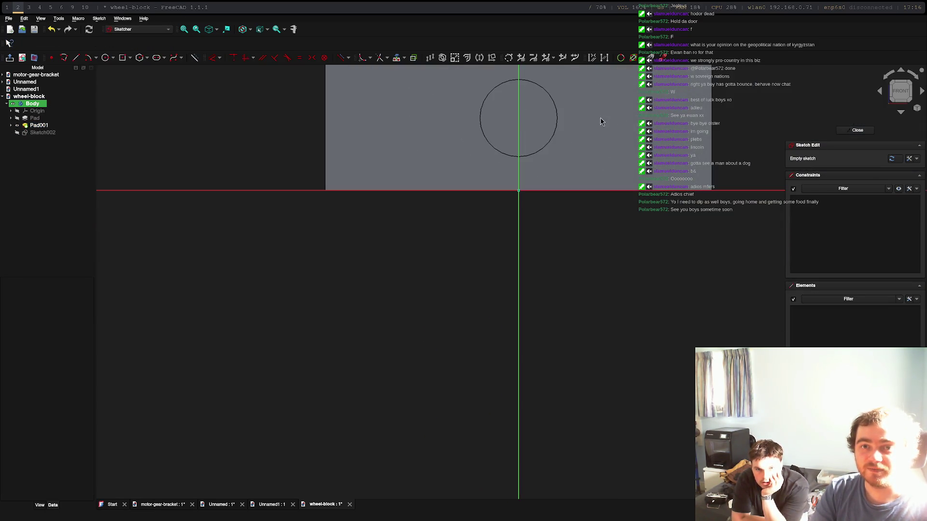
pyautogui.moveTo(900, 90); pyautogui.dragTo(907, 97)
pyautogui.click(900, 90)
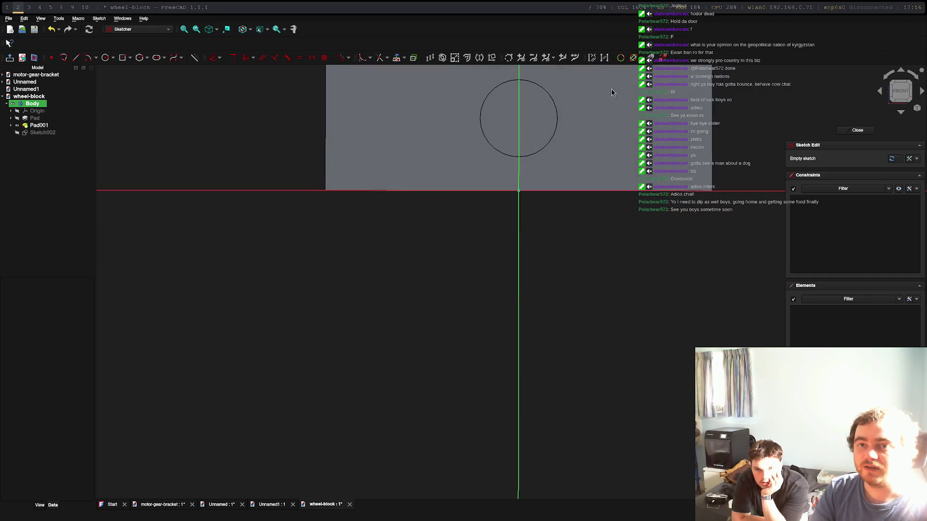
pyautogui.click(396, 58)
pyautogui.click(531, 85)
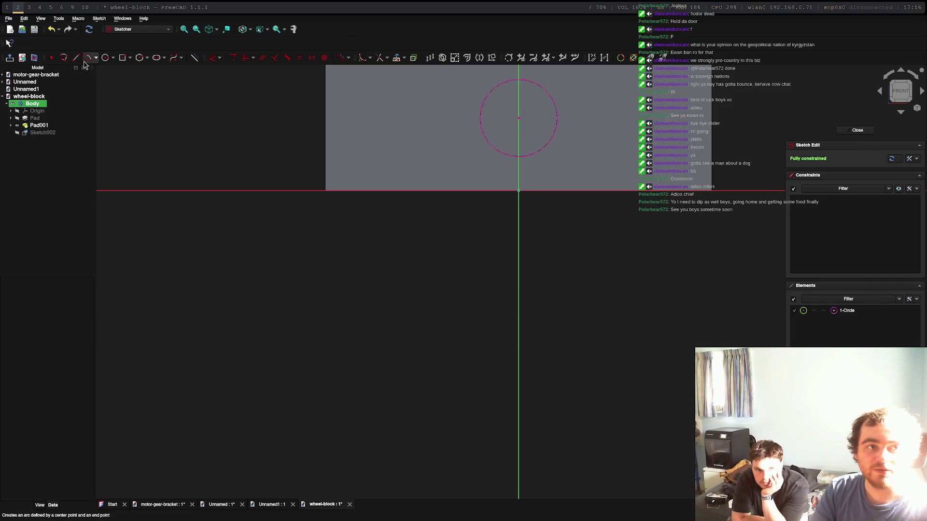
pyautogui.press('Delete')
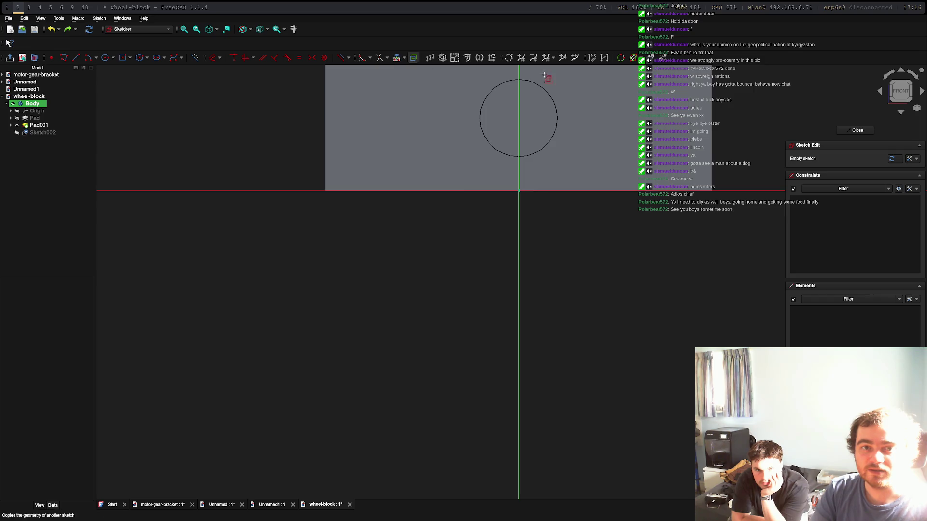
pyautogui.click(544, 89)
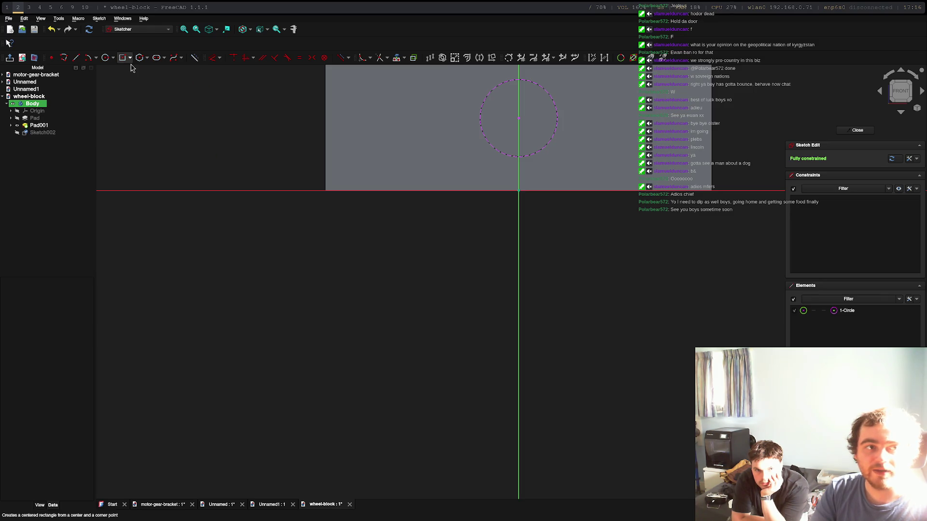
# Add a 7 mm circle centred on the vertical axis.
pyautogui.click(105, 57)
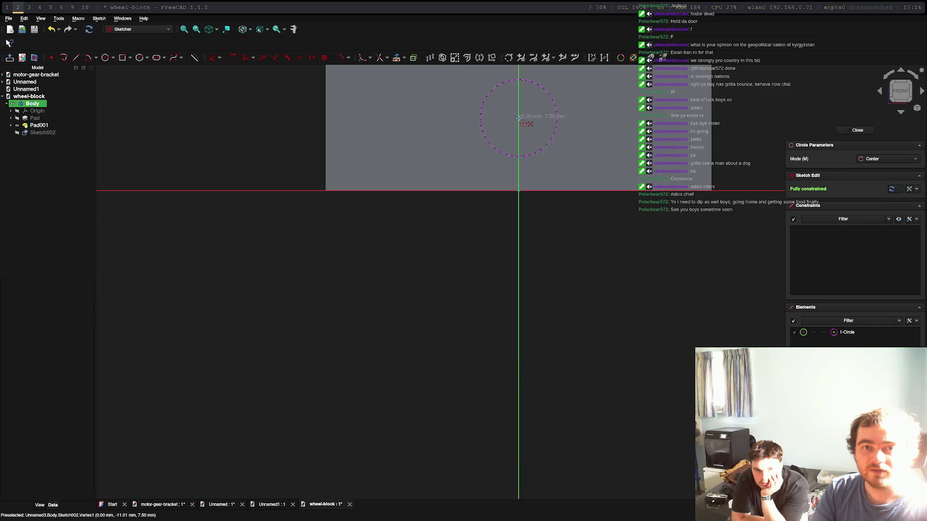
pyautogui.click(519, 118)
pyautogui.write('7')
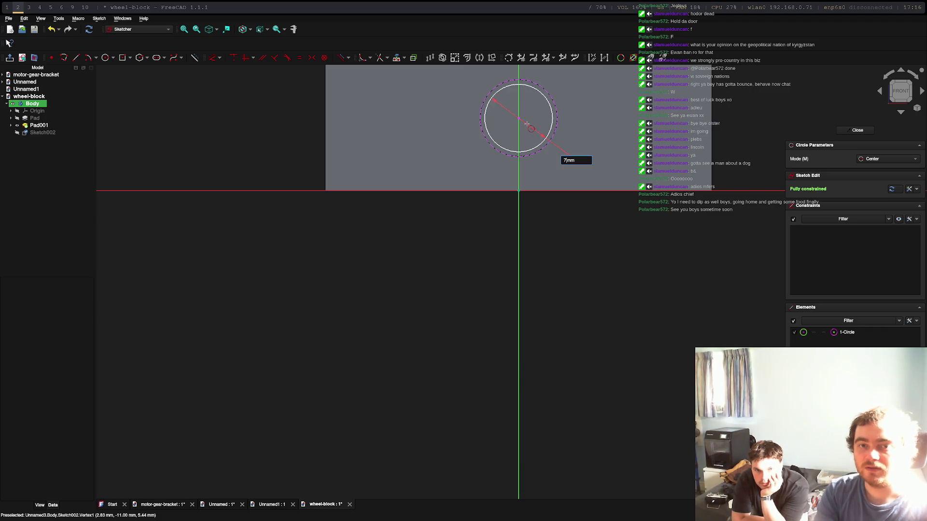
pyautogui.press('Return')
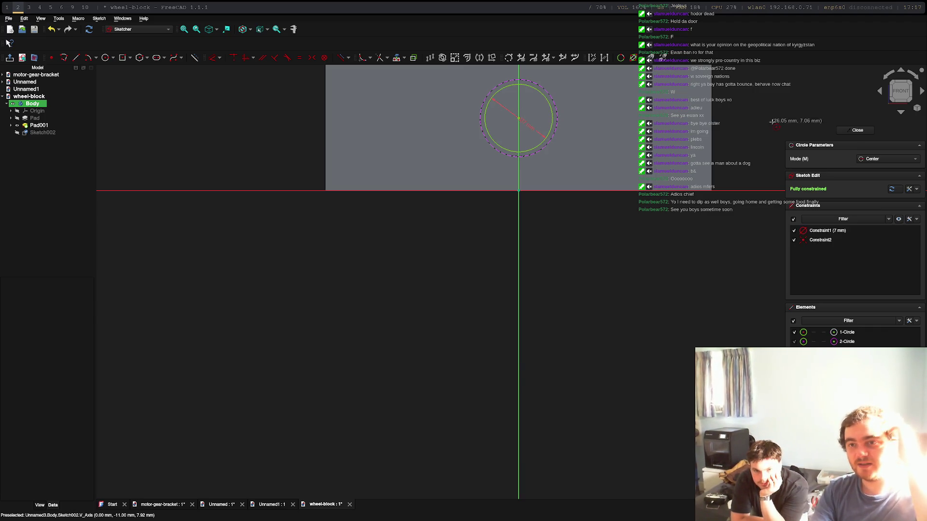
# Close the sketch and pad the 7 mm circle 5 mm out from the boss as the axle.
pyautogui.click(857, 132)
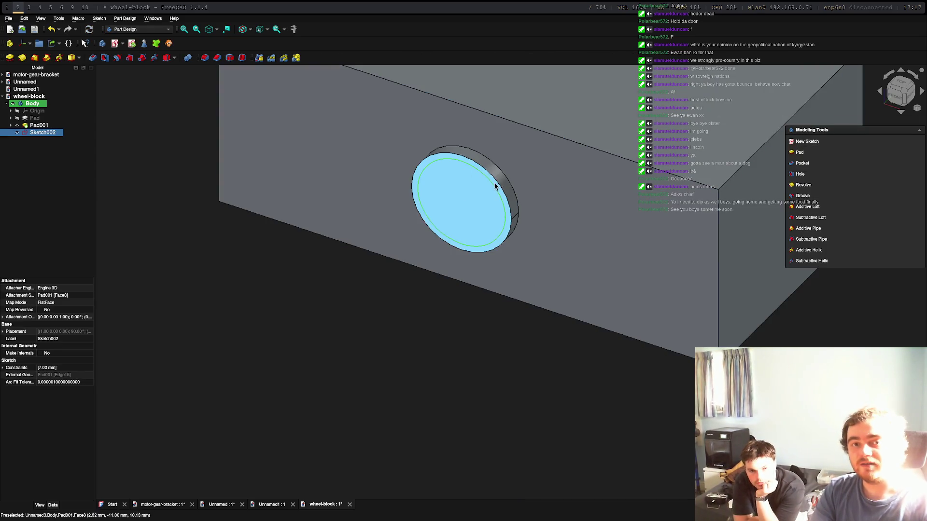
pyautogui.click(799, 152)
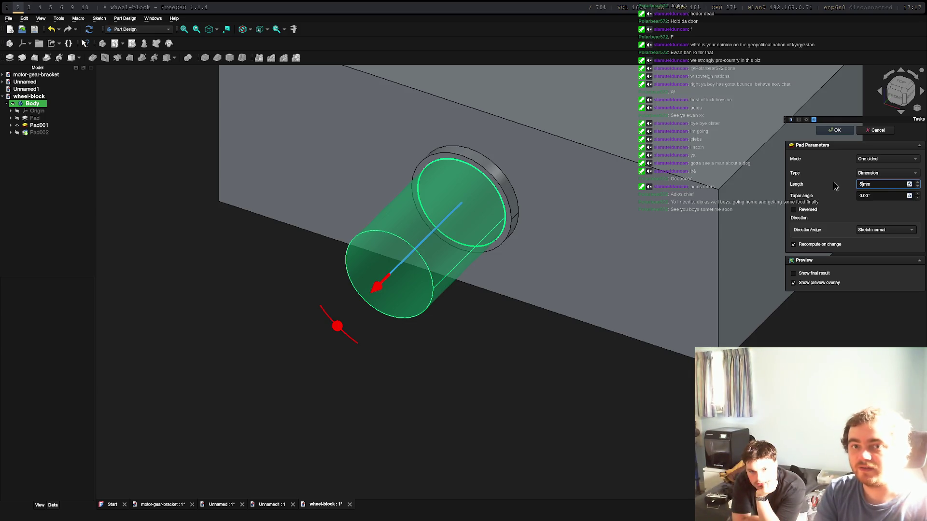
pyautogui.press('Return')
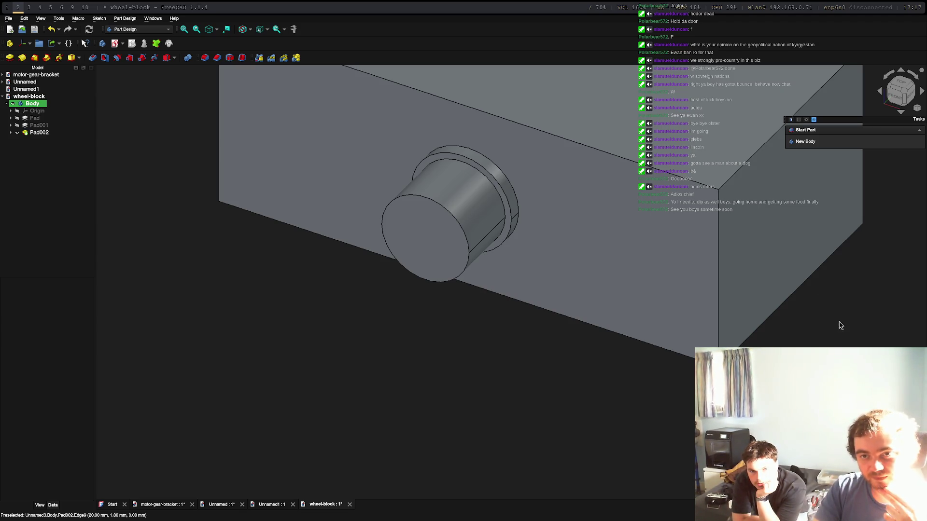
pyautogui.moveTo(838, 325); pyautogui.dragTo(807, 341, button='middle')
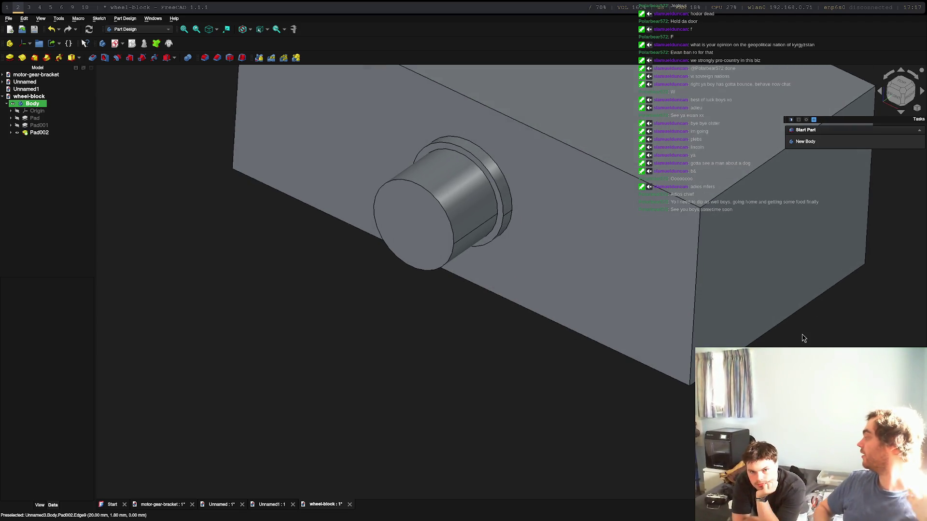
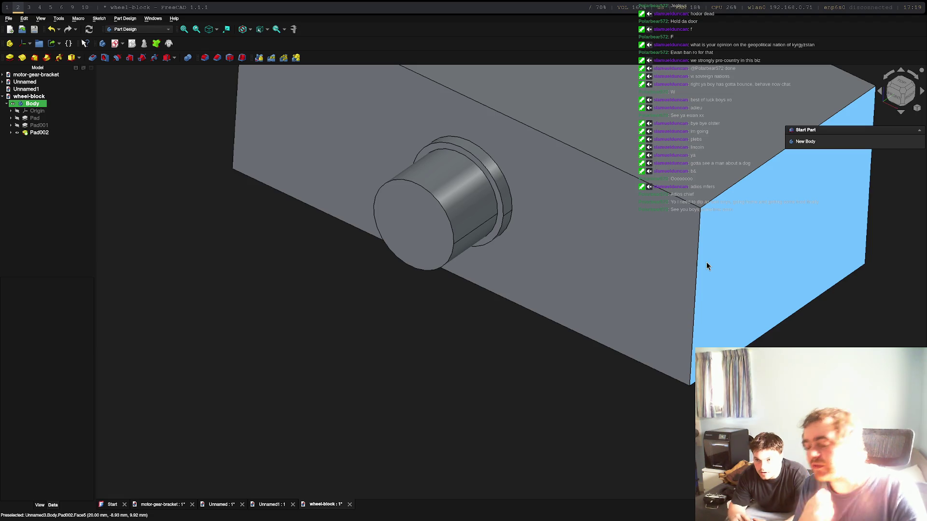
# Zoom out, orbit to the block's right side, and select its top face.
pyautogui.click(638, 103)
pyautogui.scroll(-5, 497, 384)
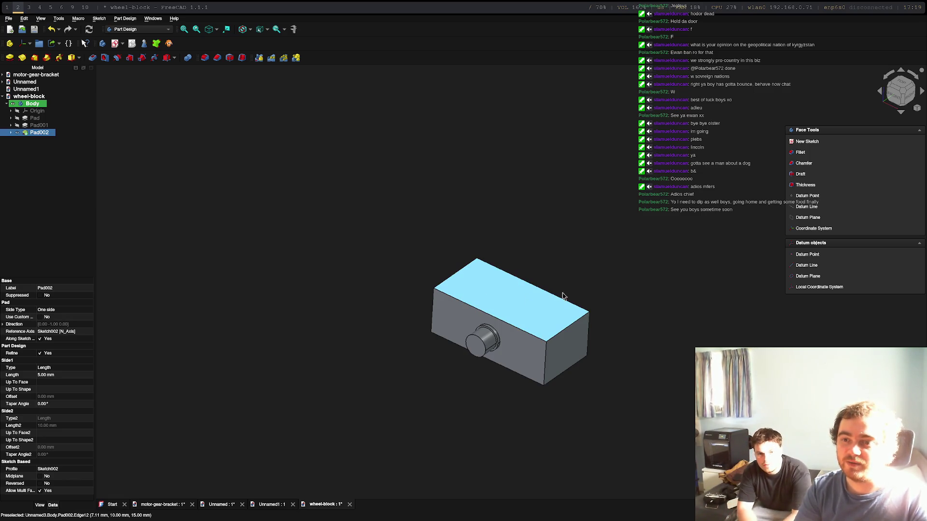
pyautogui.moveTo(487, 311)
pyautogui.mouseDown(button='middle')
pyautogui.moveTo(449, 289)
pyautogui.moveTo(483, 279)
pyautogui.moveTo(436, 250)
pyautogui.moveTo(441, 265)
pyautogui.moveTo(540, 275)
pyautogui.mouseUp(button='middle')
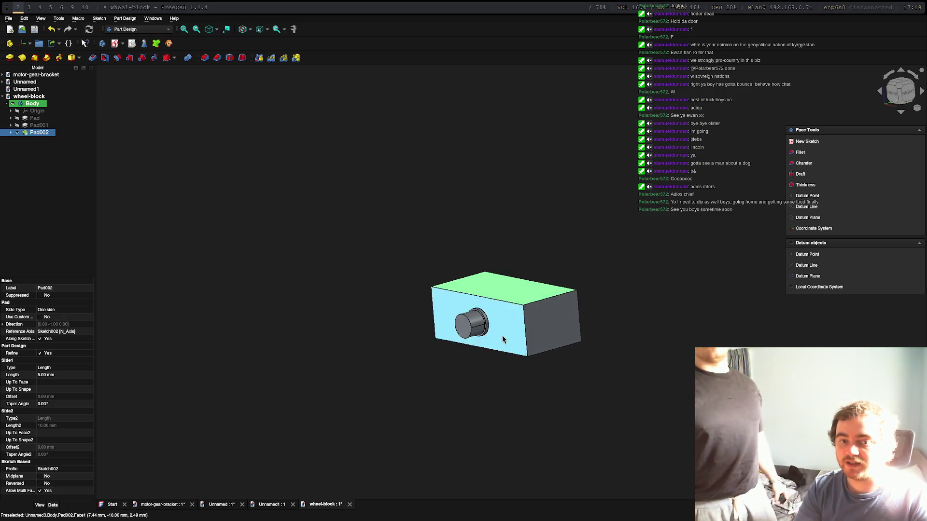
pyautogui.click(504, 283)
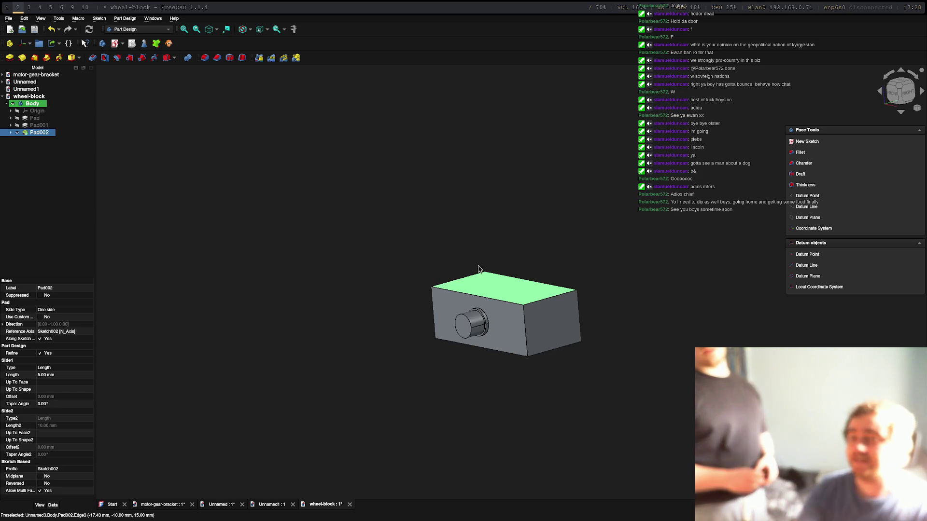
# Sketch an 8 mm circle centred at the origin on the block's top face.
pyautogui.moveTo(605, 353)
pyautogui.mouseDown(button='middle')
pyautogui.moveTo(602, 412)
pyautogui.moveTo(596, 387)
pyautogui.moveTo(523, 366)
pyautogui.mouseUp(button='middle')
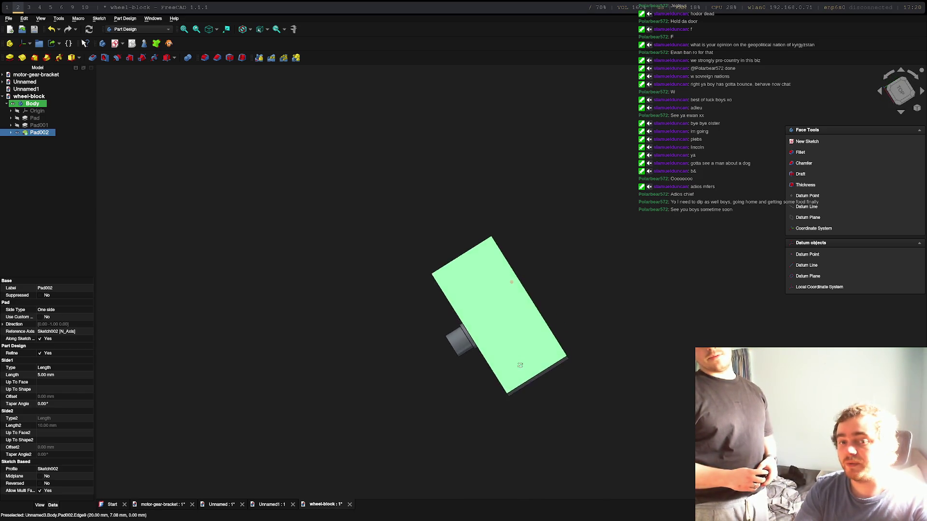
pyautogui.click(509, 323)
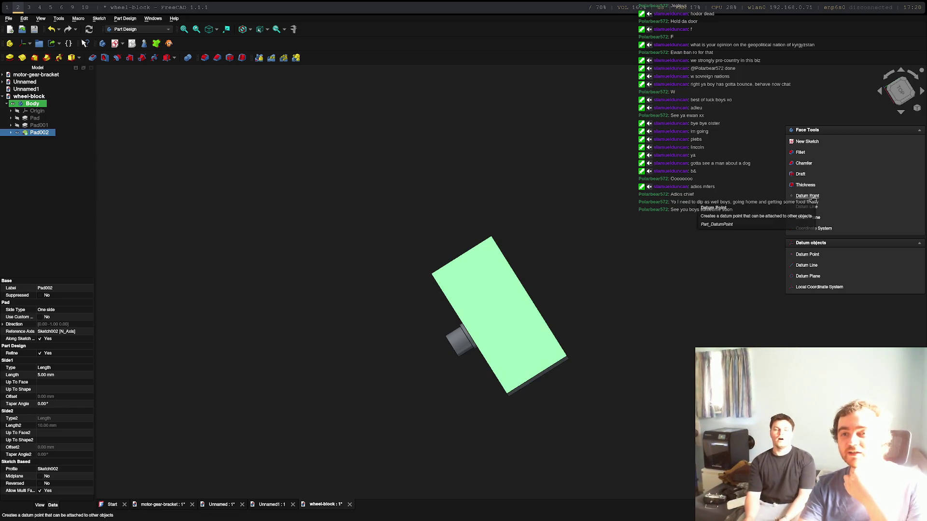
pyautogui.click(811, 144)
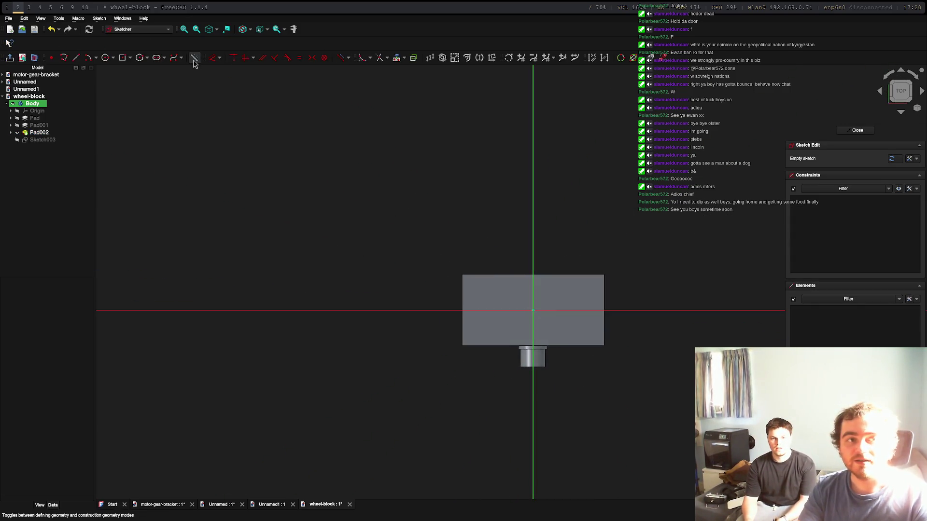
pyautogui.click(106, 58)
pyautogui.click(533, 310)
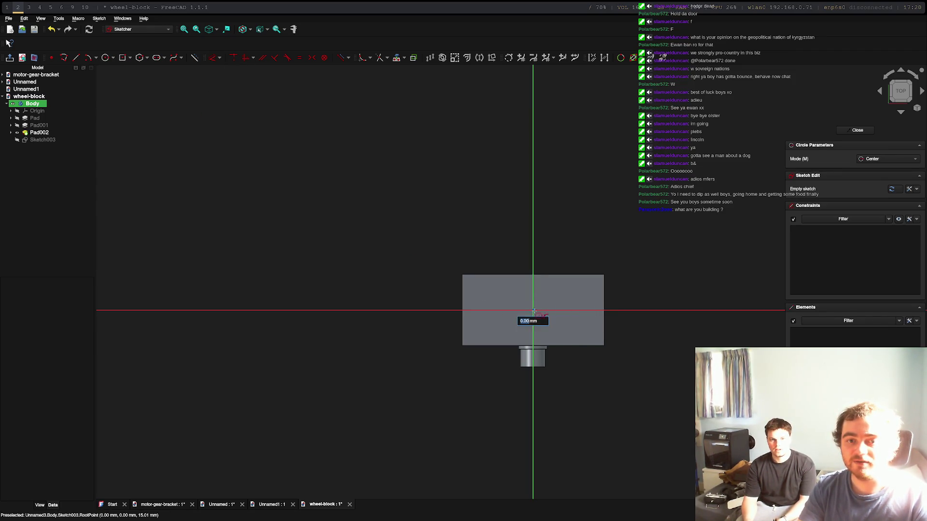
pyautogui.write('8')
pyautogui.press('Return')
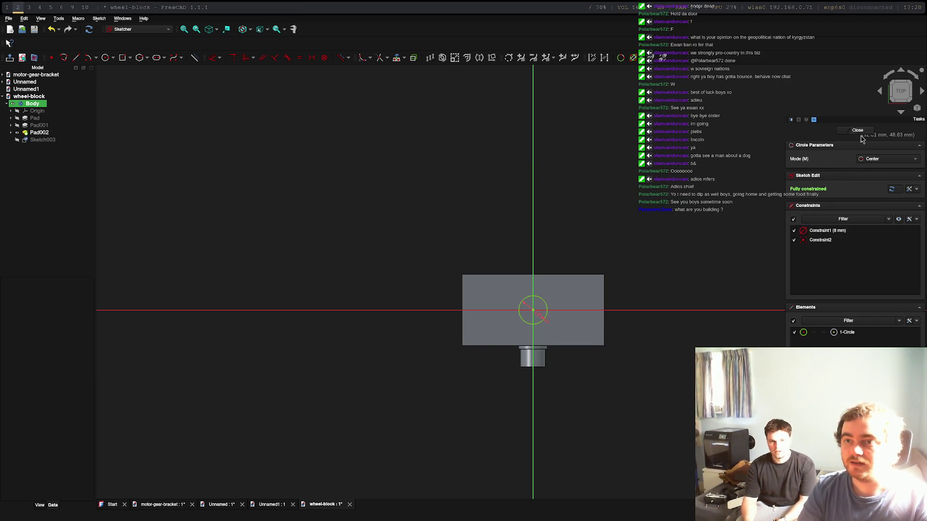
pyautogui.click(857, 130)
# Pad the circle 1 mm to form the disc, then view isometric.
pyautogui.click(800, 152)
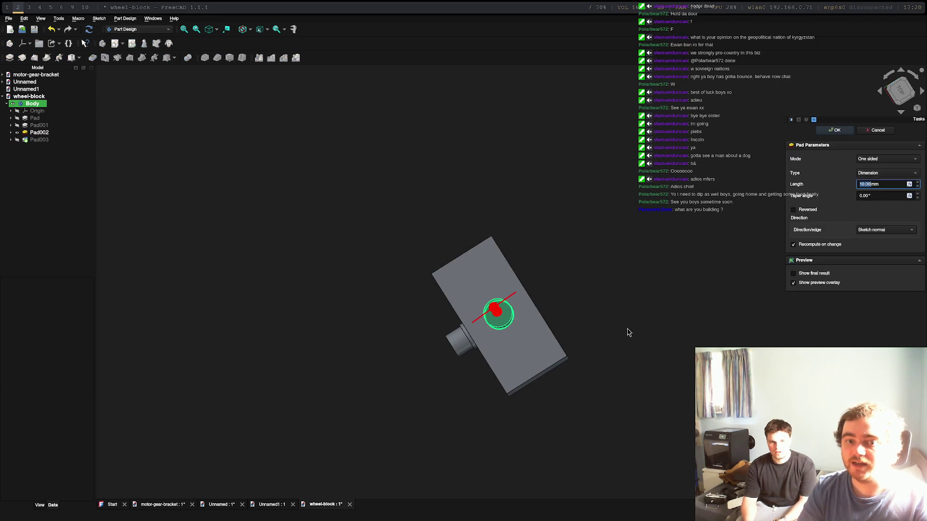
pyautogui.write('1')
pyautogui.press('Return')
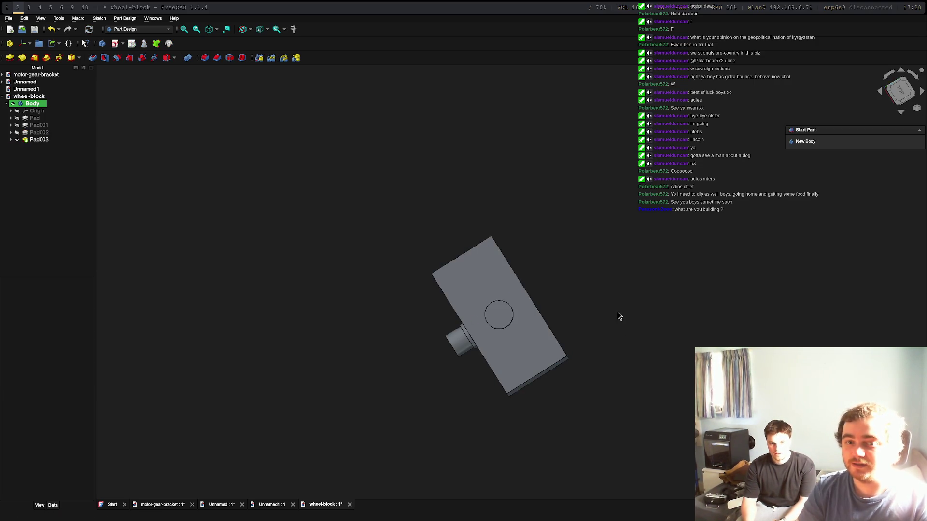
pyautogui.press('0')
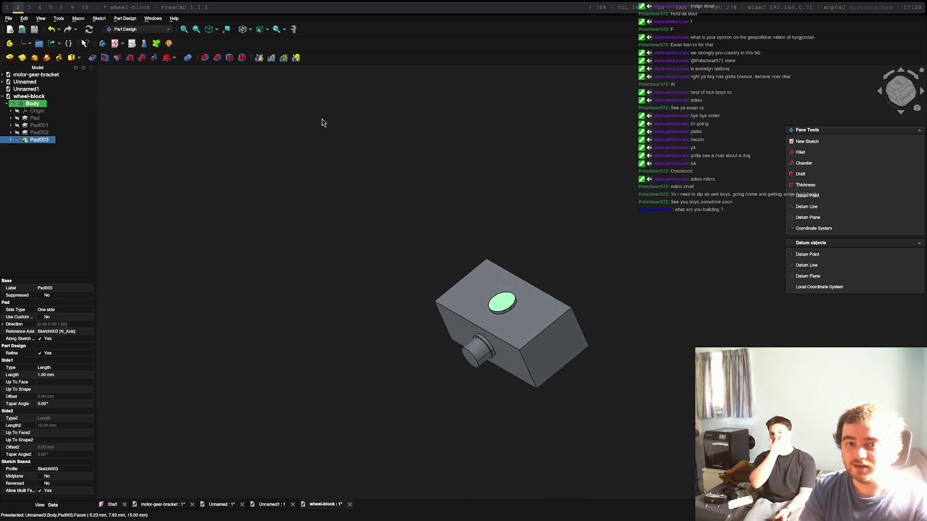
# Sketch a 3.5 mm radius circle on the disc, projecting the disc edge as external geometry.
pyautogui.click(815, 144)
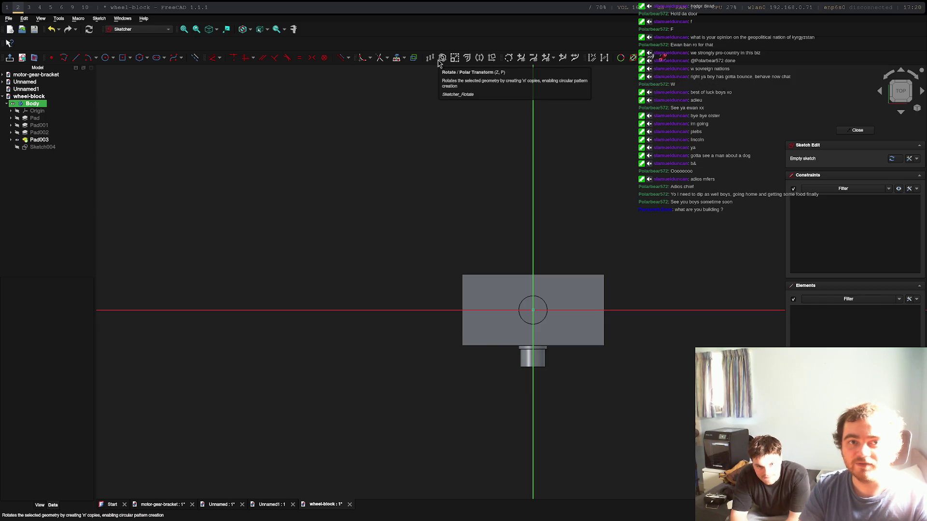
pyautogui.click(392, 65)
pyautogui.click(542, 298)
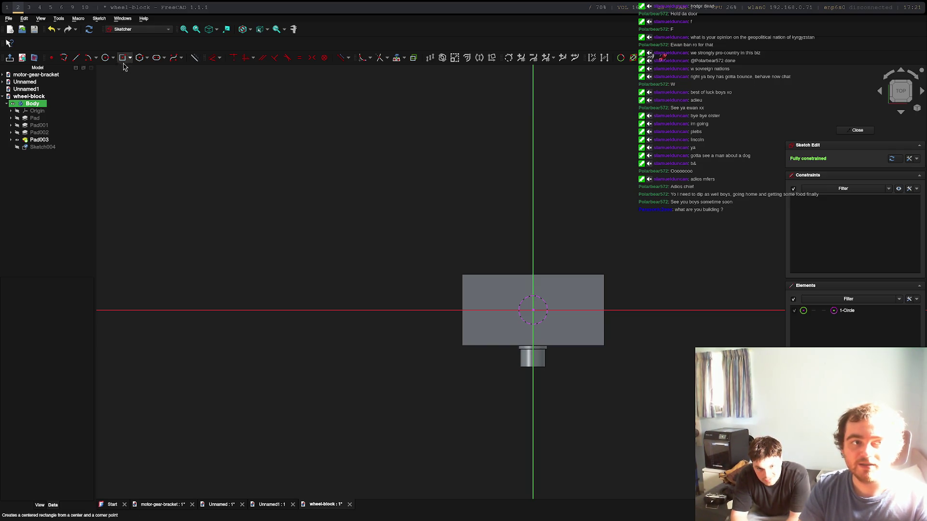
pyautogui.click(105, 57)
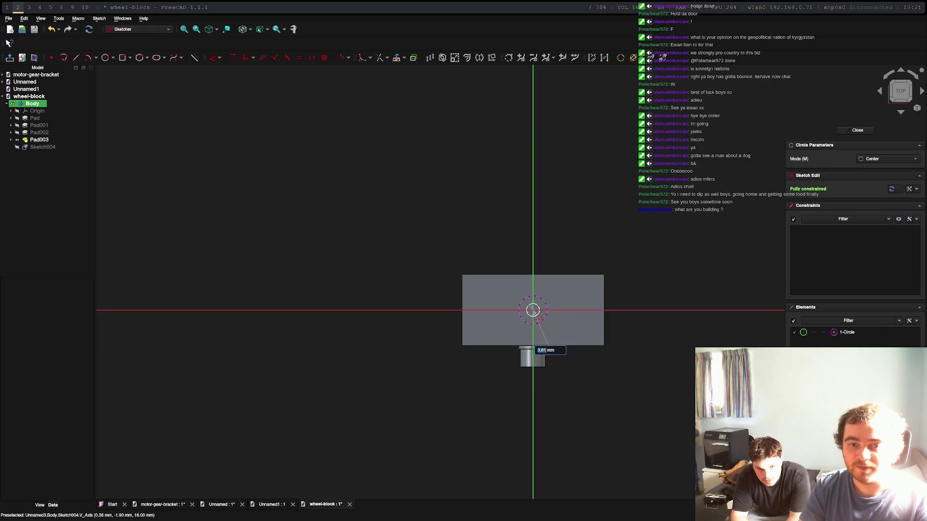
pyautogui.write('3.5')
pyautogui.press('Return')
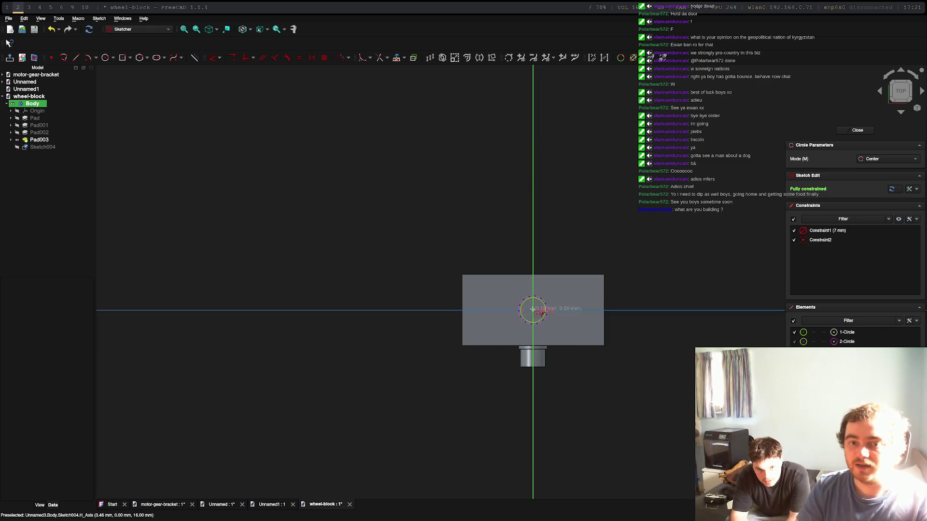
pyautogui.moveTo(532, 309)
pyautogui.mouseDown(button='middle')
pyautogui.moveTo(606, 217)
pyautogui.moveTo(772, 232)
pyautogui.mouseUp(button='middle')
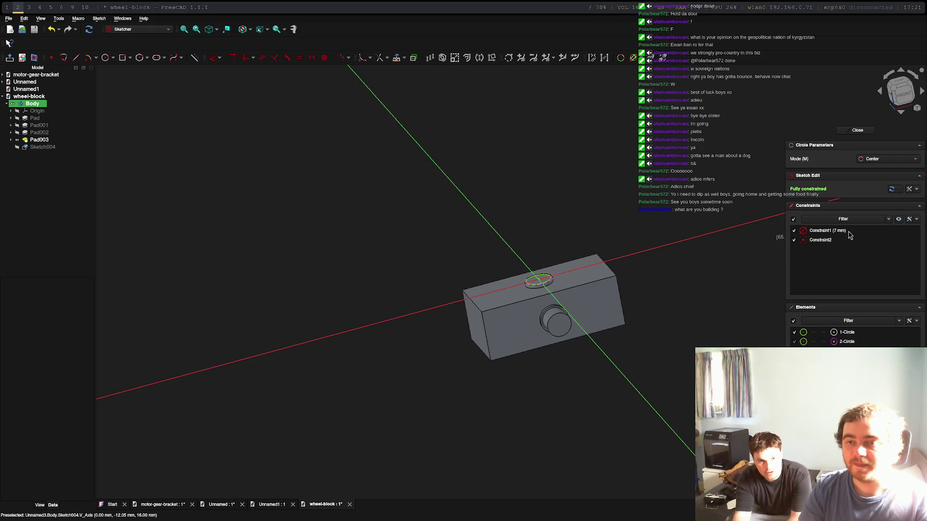
pyautogui.click(856, 130)
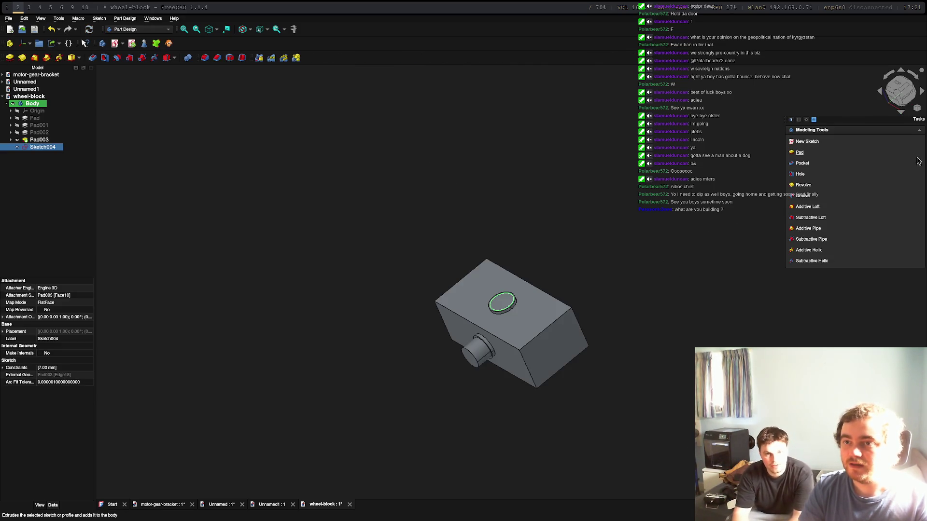
# Pad the circle 5 mm into a post and inspect it.
pyautogui.click(800, 152)
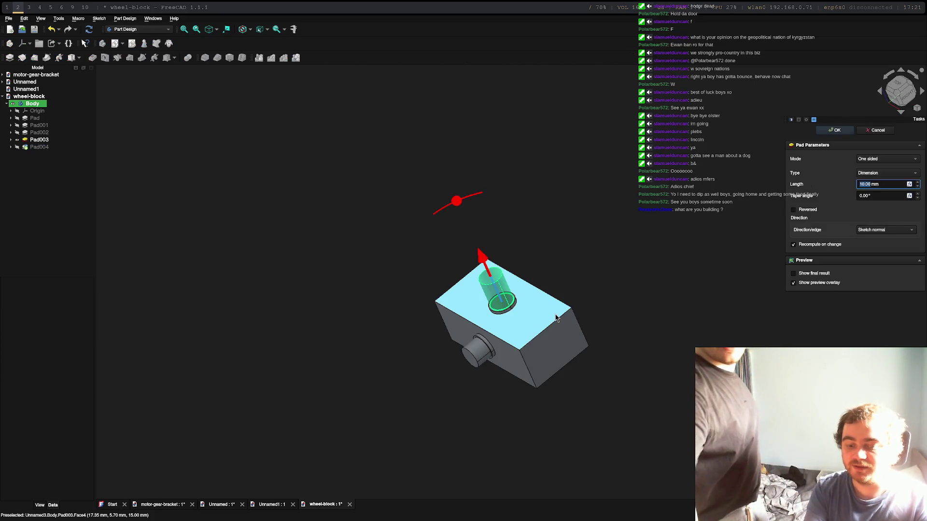
pyautogui.write('5')
pyautogui.press('Return')
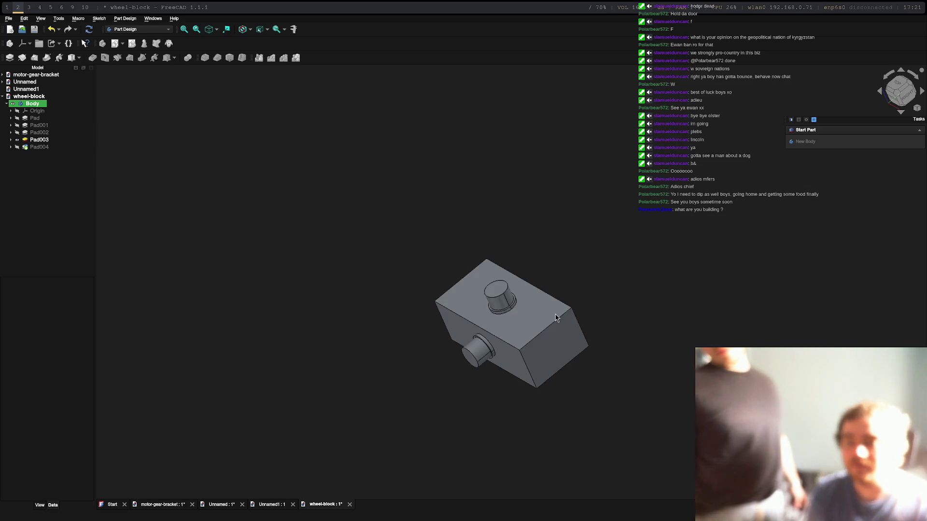
pyautogui.moveTo(589, 306)
pyautogui.mouseDown(button='middle')
pyautogui.moveTo(703, 310)
pyautogui.moveTo(755, 238)
pyautogui.moveTo(660, 274)
pyautogui.moveTo(740, 246)
pyautogui.moveTo(745, 226)
pyautogui.moveTo(642, 232)
pyautogui.moveTo(658, 299)
pyautogui.moveTo(653, 183)
pyautogui.moveTo(719, 306)
pyautogui.moveTo(465, 341)
pyautogui.mouseUp(button='middle')
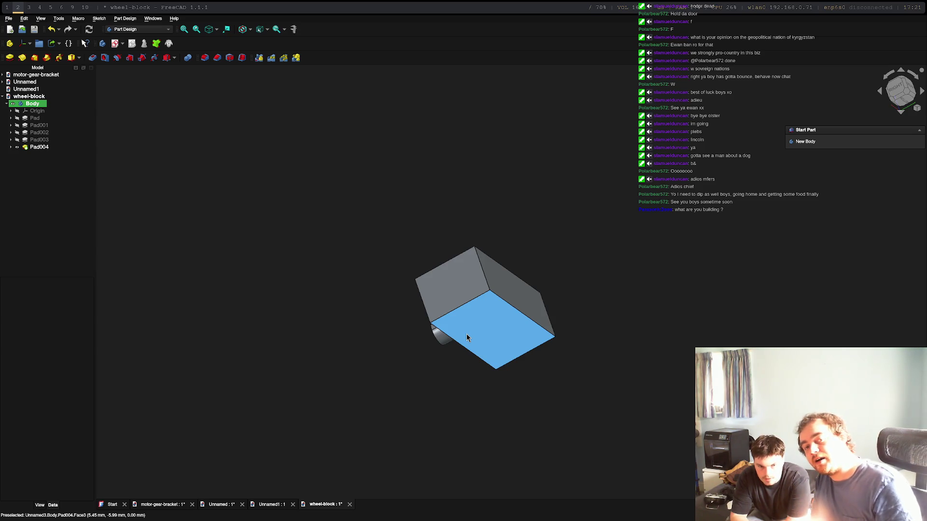
# Orbit to the block's underside and start a new sketch on its bottom face.
pyautogui.press('0')
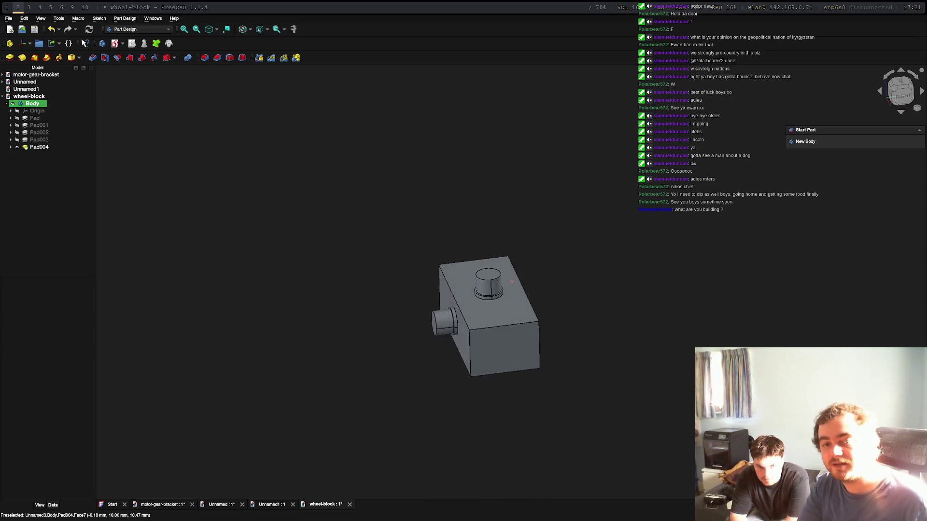
pyautogui.moveTo(559, 430)
pyautogui.mouseDown(button='middle')
pyautogui.moveTo(506, 285)
pyautogui.moveTo(529, 292)
pyautogui.moveTo(534, 346)
pyautogui.moveTo(558, 331)
pyautogui.moveTo(456, 335)
pyautogui.moveTo(527, 300)
pyautogui.moveTo(459, 263)
pyautogui.mouseUp(button='middle')
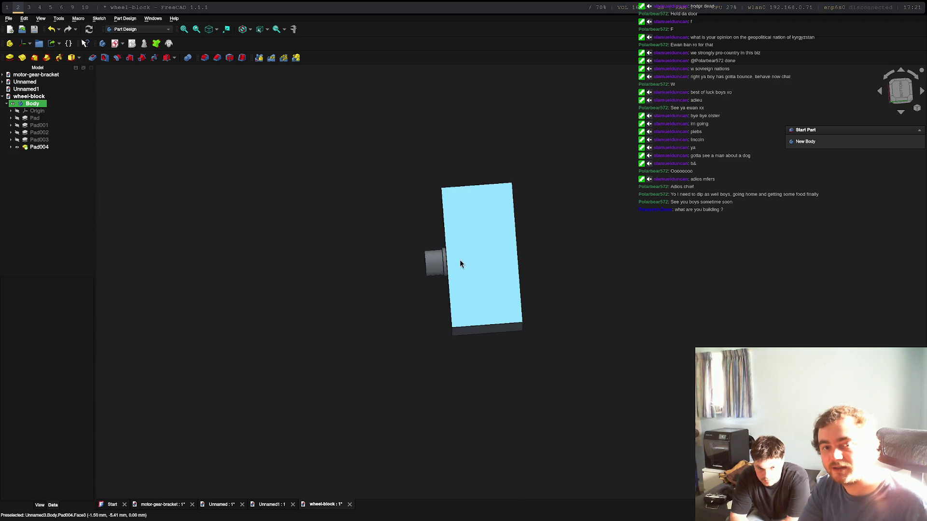
pyautogui.click(459, 262)
pyautogui.click(807, 142)
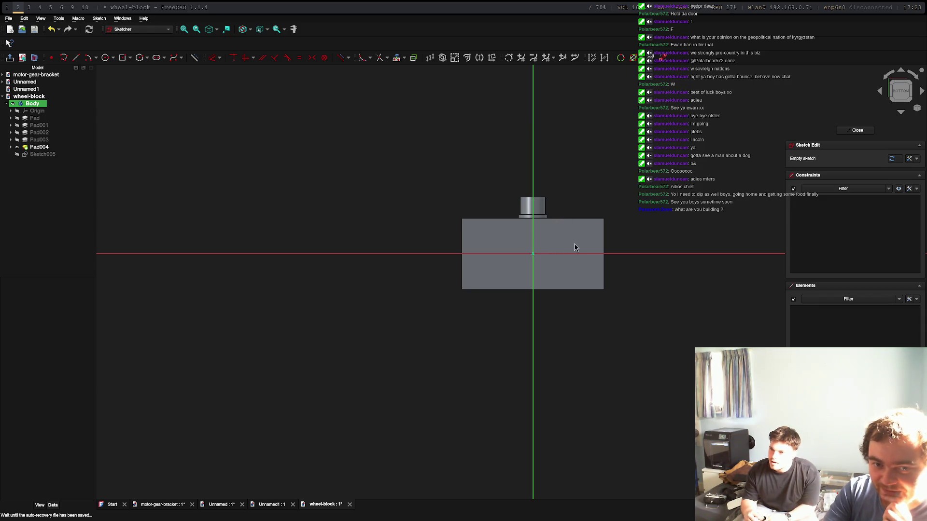
# Draw two 1.8 mm circles on the horizontal axis either side of the origin and close the sketch.
pyautogui.moveTo(582, 250)
pyautogui.mouseDown(button='middle')
pyautogui.moveTo(639, 299)
pyautogui.moveTo(459, 252)
pyautogui.moveTo(546, 293)
pyautogui.moveTo(623, 302)
pyautogui.mouseUp(button='middle')
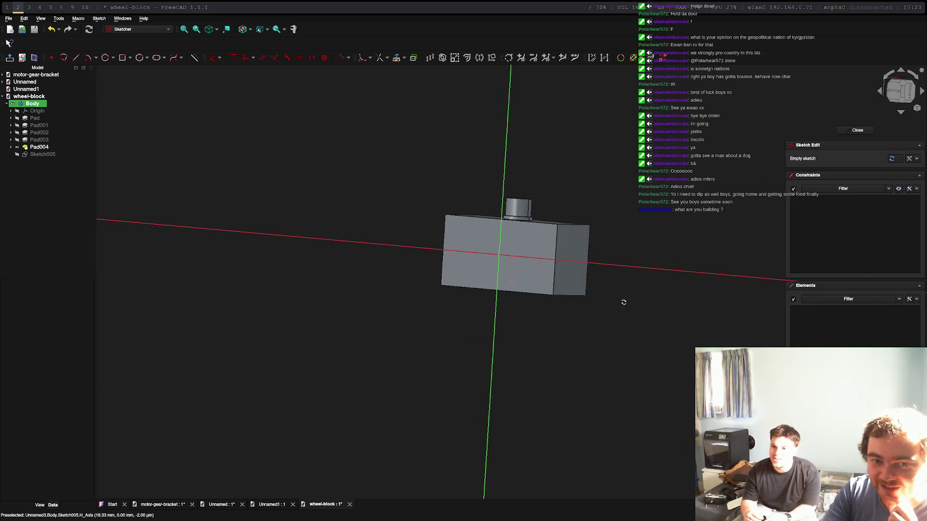
pyautogui.click(899, 90)
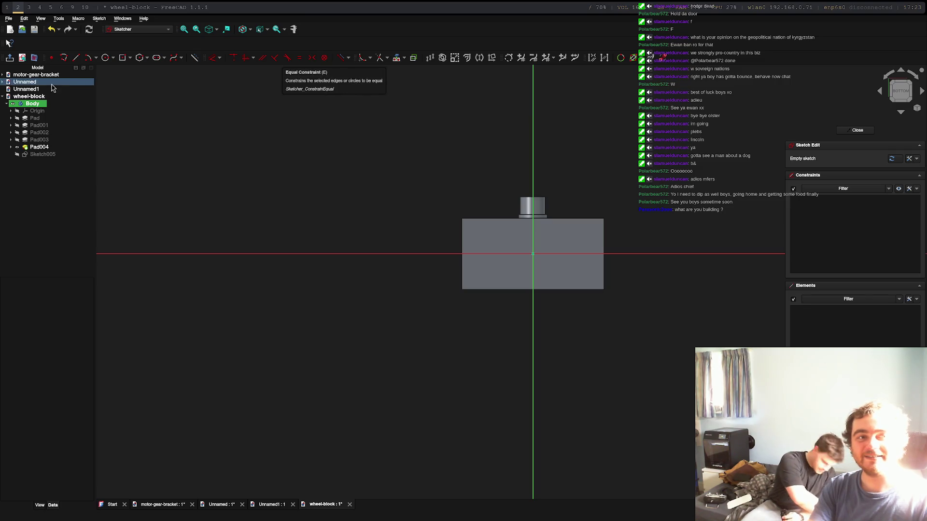
pyautogui.click(105, 58)
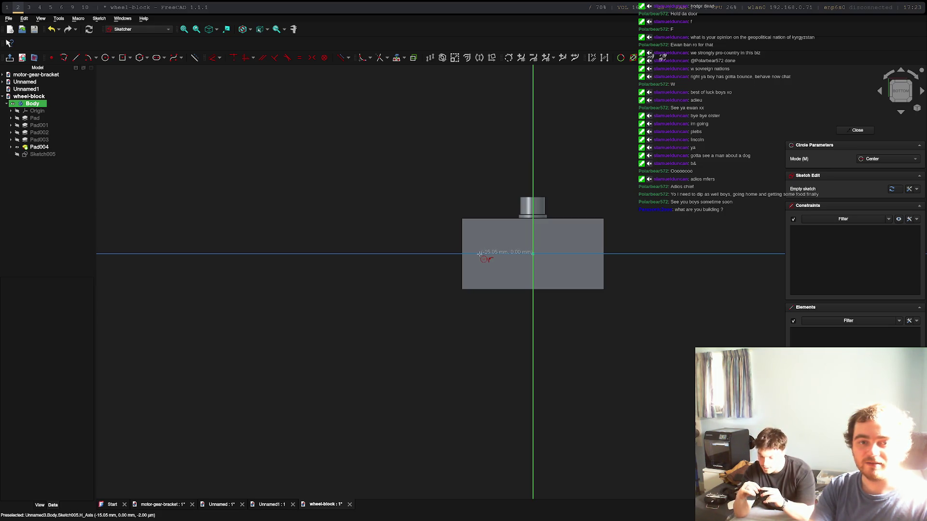
pyautogui.click(480, 254)
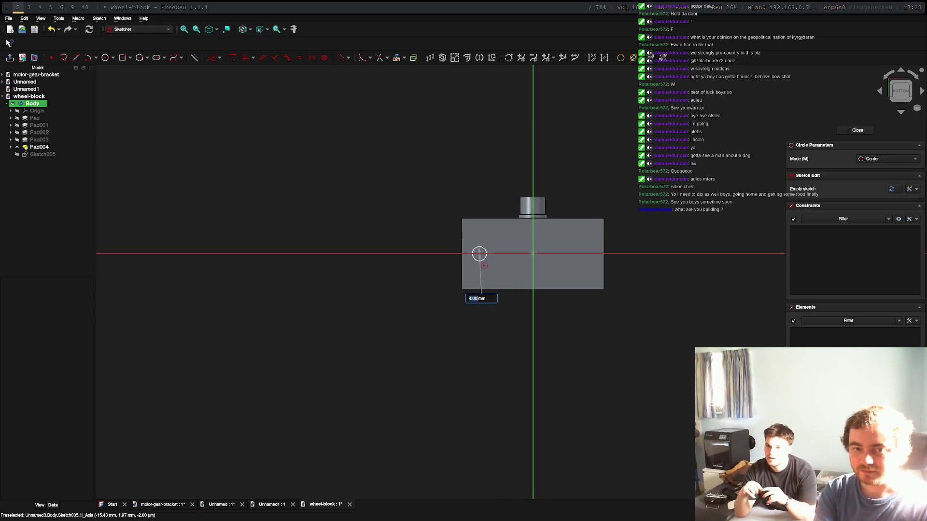
pyautogui.write('1.8')
pyautogui.press('Return')
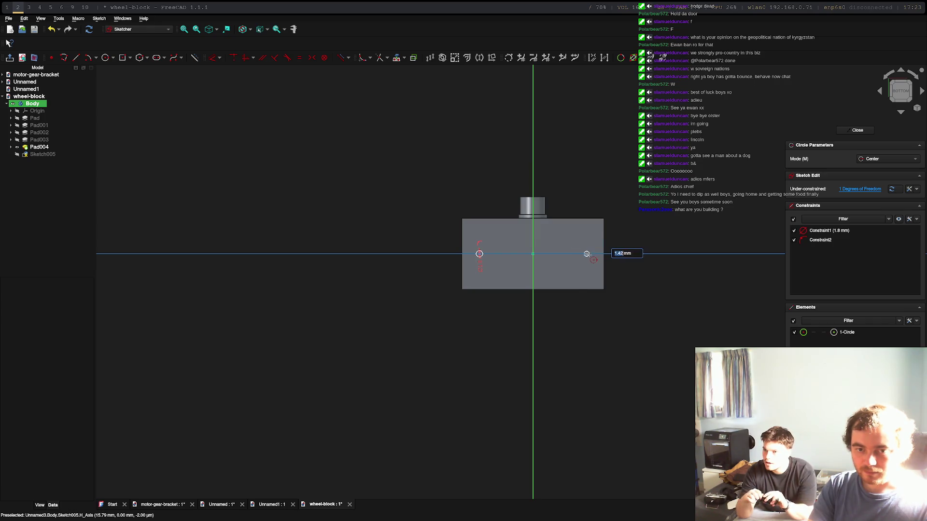
pyautogui.click(586, 253)
pyautogui.press('Return')
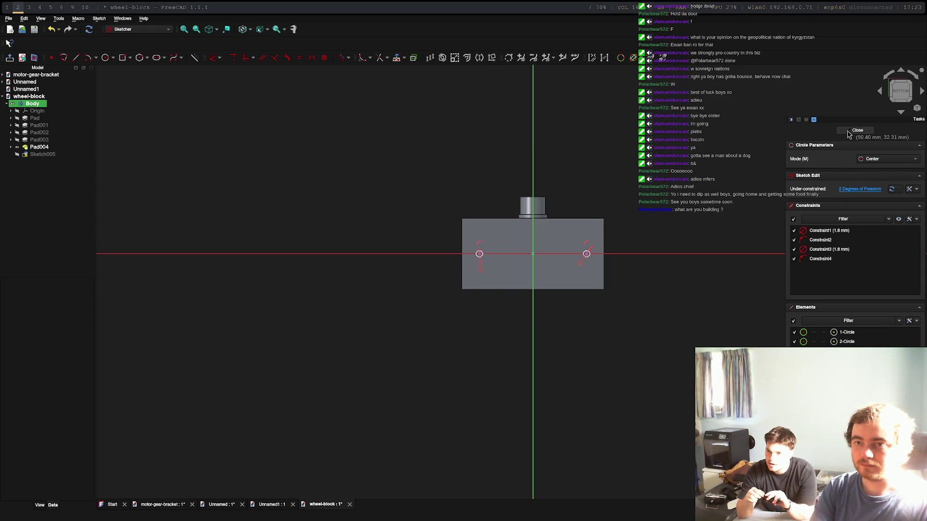
pyautogui.click(857, 129)
pyautogui.moveTo(595, 253)
pyautogui.mouseDown(button='middle')
pyautogui.moveTo(611, 173)
pyautogui.moveTo(630, 189)
pyautogui.mouseUp(button='middle')
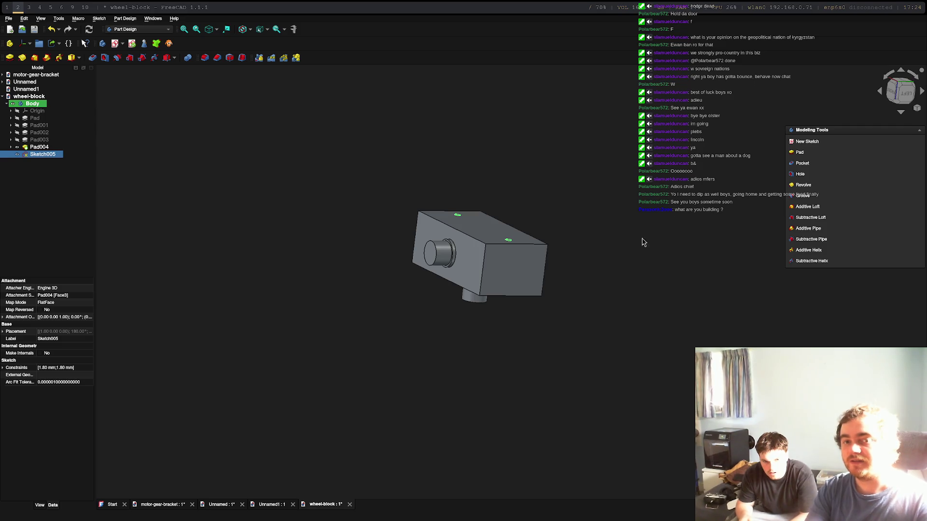
# Orbit the model to inspect the new underside pins from different sides.
pyautogui.moveTo(531, 218)
pyautogui.mouseDown(button='middle')
pyautogui.moveTo(710, 259)
pyautogui.moveTo(567, 439)
pyautogui.moveTo(672, 424)
pyautogui.moveTo(616, 358)
pyautogui.moveTo(682, 420)
pyautogui.moveTo(626, 435)
pyautogui.moveTo(470, 376)
pyautogui.moveTo(492, 442)
pyautogui.moveTo(540, 385)
pyautogui.moveTo(534, 298)
pyautogui.moveTo(546, 285)
pyautogui.moveTo(565, 425)
pyautogui.moveTo(548, 404)
pyautogui.moveTo(544, 428)
pyautogui.moveTo(543, 393)
pyautogui.moveTo(527, 476)
pyautogui.moveTo(542, 311)
pyautogui.moveTo(560, 426)
pyautogui.moveTo(585, 317)
pyautogui.moveTo(556, 318)
pyautogui.mouseUp(button='middle')
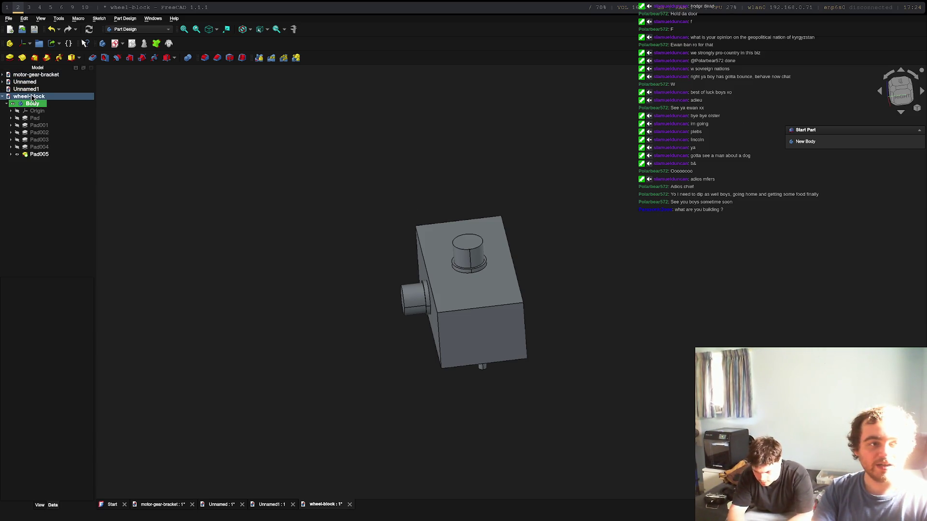
pyautogui.moveTo(488, 210)
pyautogui.mouseDown(button='middle')
pyautogui.moveTo(772, 265)
pyautogui.moveTo(593, 369)
pyautogui.moveTo(405, 155)
pyautogui.moveTo(556, 294)
pyautogui.moveTo(530, 231)
pyautogui.mouseUp(button='middle')
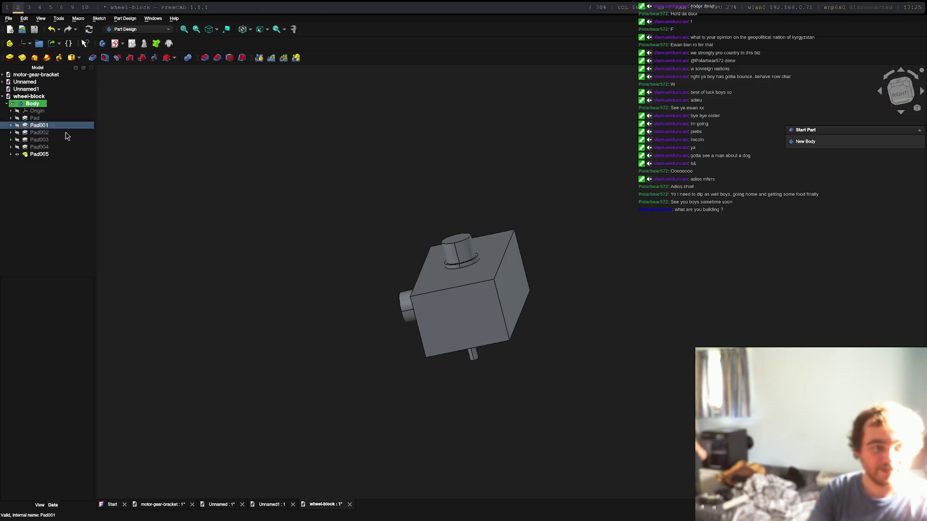
# Select the whole wheel-block Body in the model tree and open the File menu.
pyautogui.click(31, 104)
pyautogui.click(32, 106)
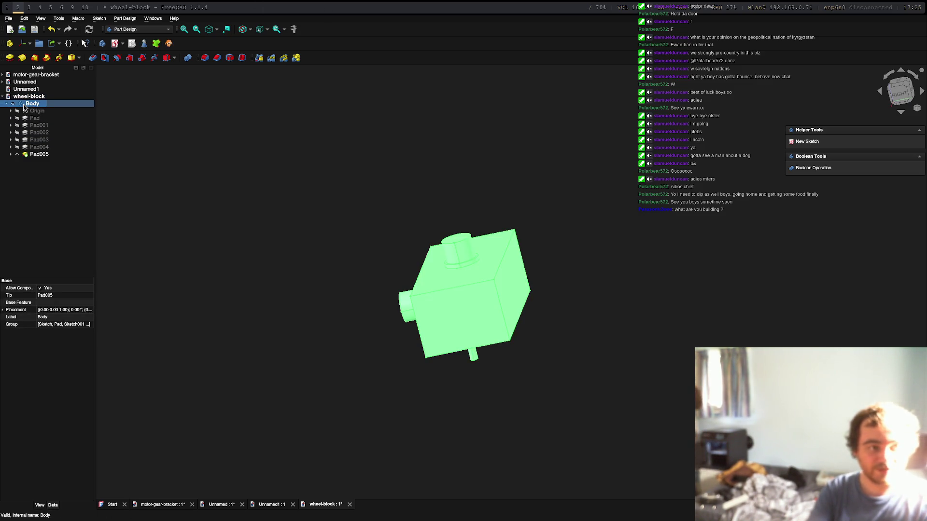
pyautogui.click(8, 19)
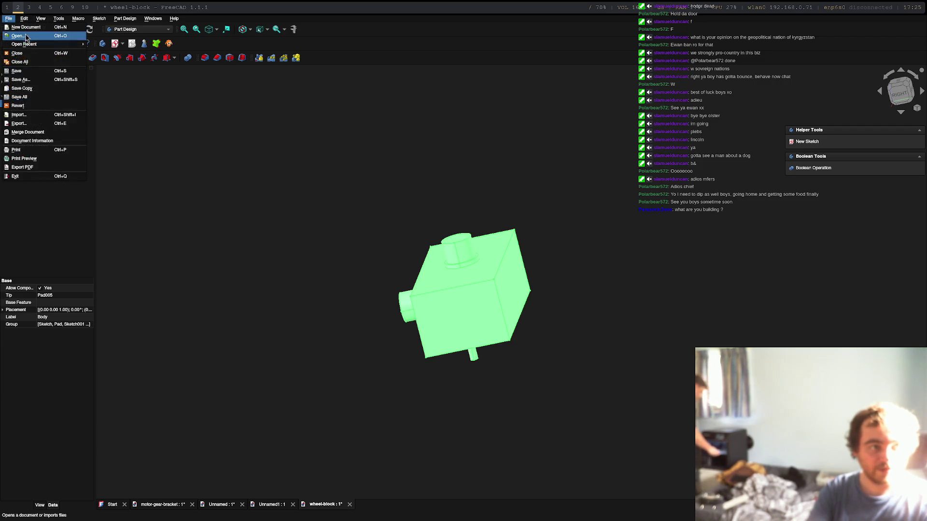
# Export the Body as wheel-block.stl, removing '-Body' from the suggested file name.
pyautogui.click(18, 123)
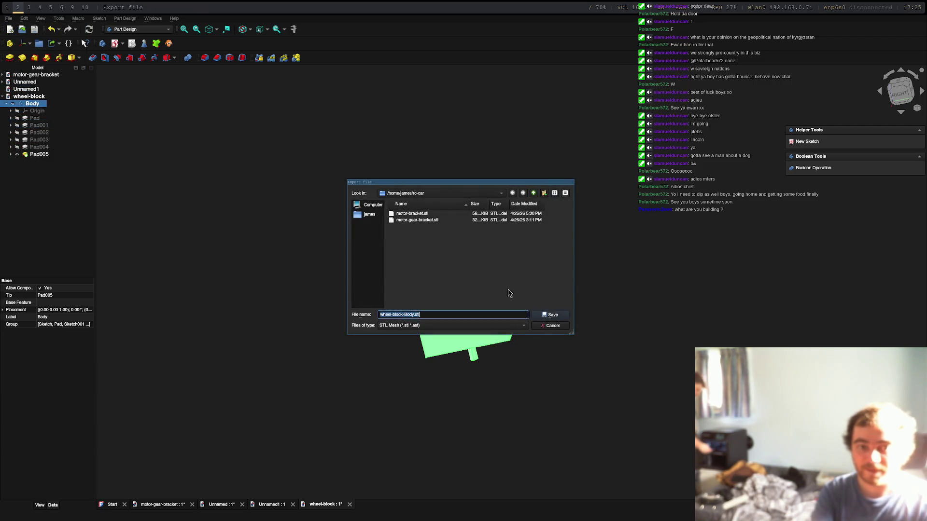
pyautogui.click(406, 314)
pyautogui.press('BackSpace')
pyautogui.press('BackSpace')
pyautogui.press('BackSpace')
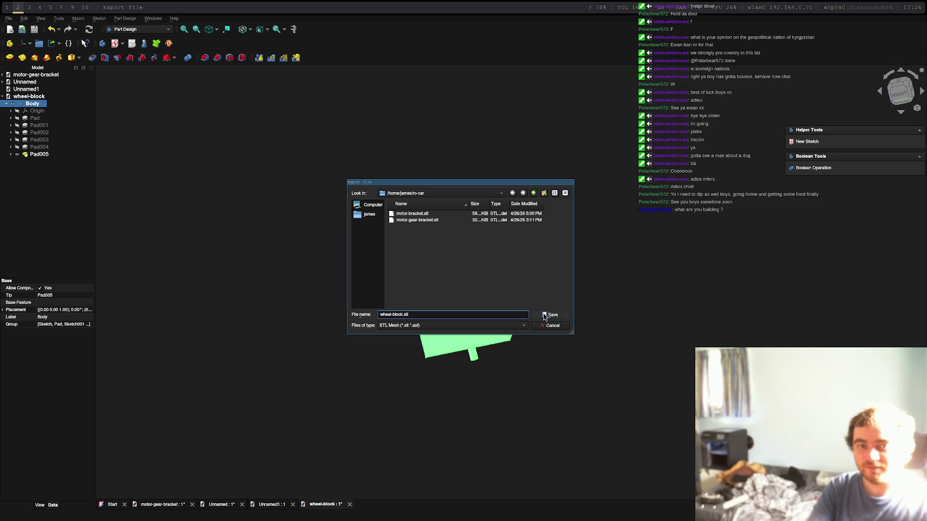
pyautogui.click(545, 316)
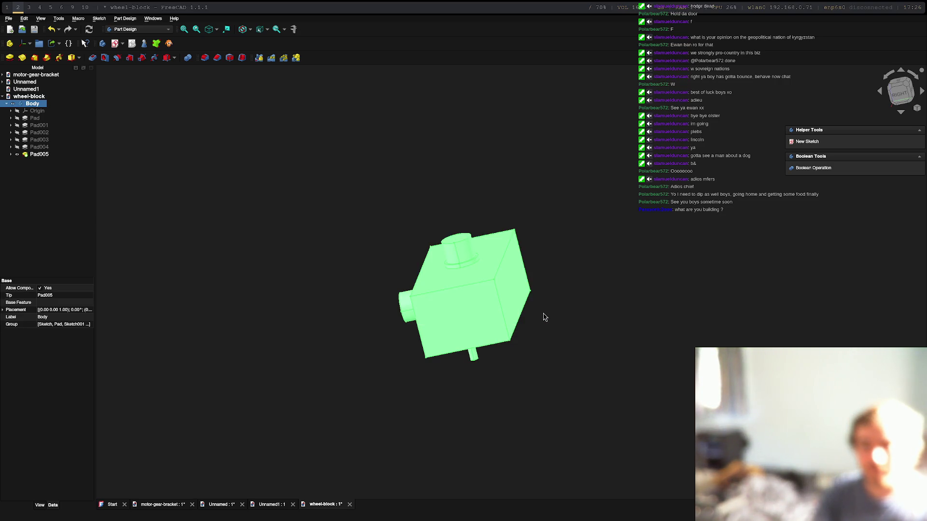
# Leave FreeCAD for the FlashPrint workspace showing the idle Adventurer 5M Pro.
pyautogui.click(9, 18)
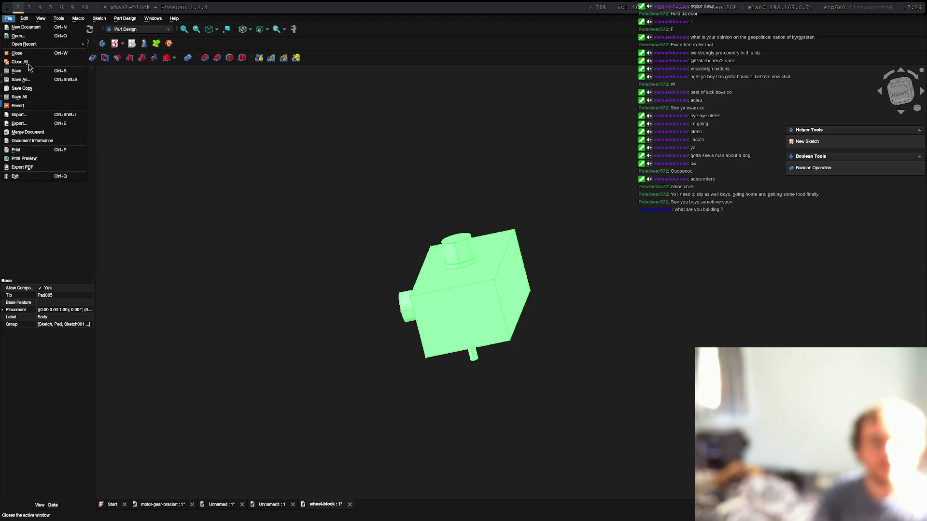
pyautogui.click(441, 208)
pyautogui.press('super+4')
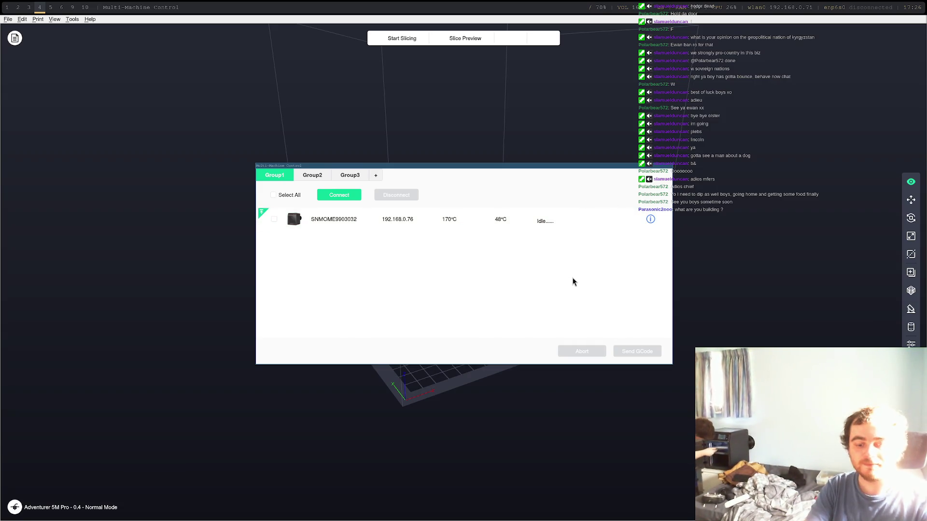
# Close the printer control window, delete the old model, and load wheel-block.stl.
pyautogui.press('Escape')
pyautogui.press('Delete')
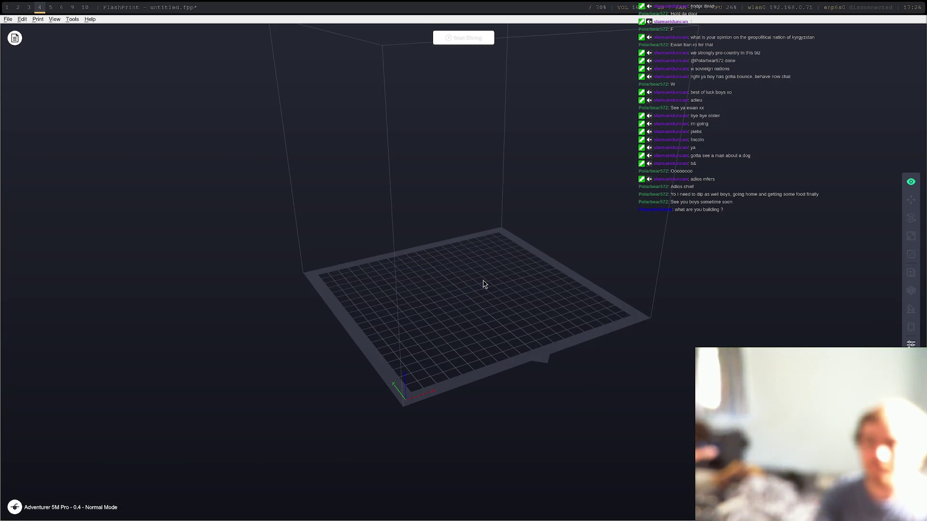
pyautogui.click(7, 18)
pyautogui.moveTo(36, 23)
pyautogui.moveTo(7, 19)
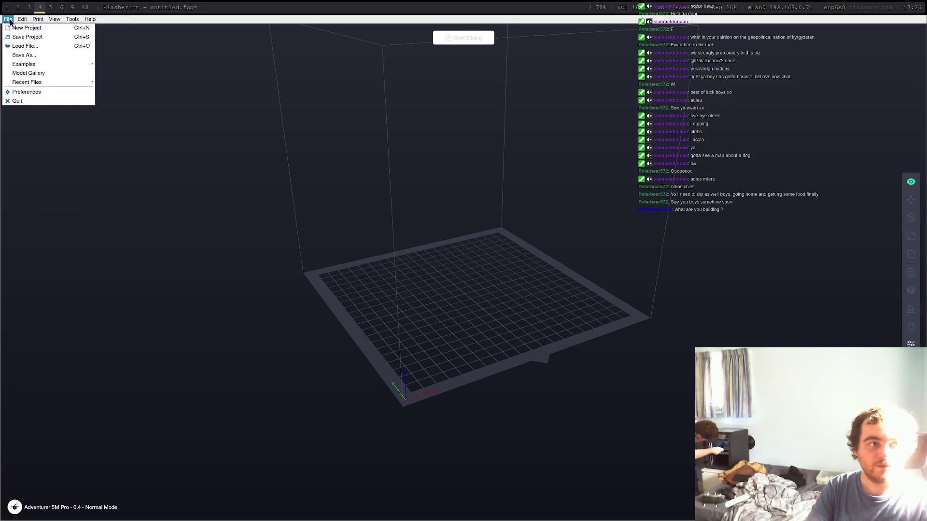
pyautogui.click(21, 46)
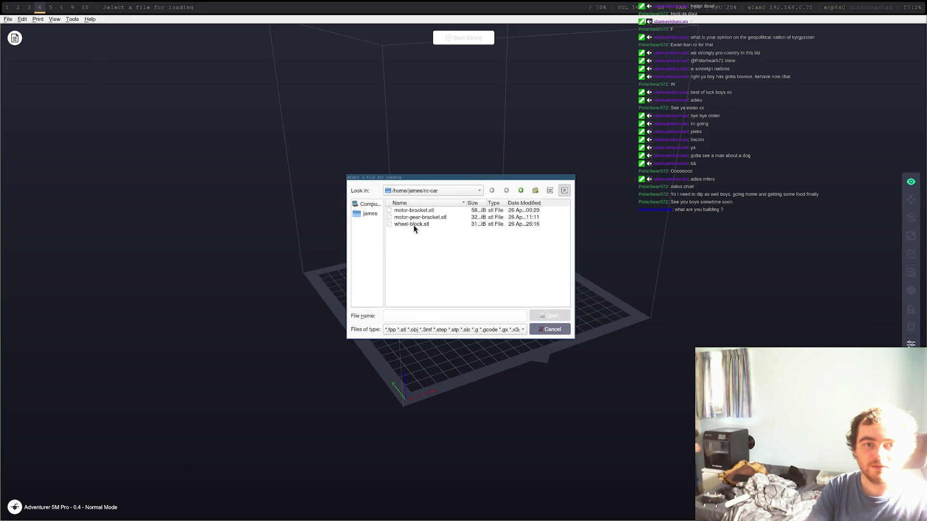
pyautogui.doubleClick(413, 225)
# Inspect the loaded model, reset to the default view, and open the support settings.
pyautogui.moveTo(482, 319)
pyautogui.mouseDown()
pyautogui.moveTo(492, 313)
pyautogui.moveTo(391, 317)
pyautogui.moveTo(467, 340)
pyautogui.moveTo(571, 325)
pyautogui.moveTo(493, 314)
pyautogui.moveTo(459, 294)
pyautogui.moveTo(446, 304)
pyautogui.mouseUp()
pyautogui.scroll(8, 447, 304)
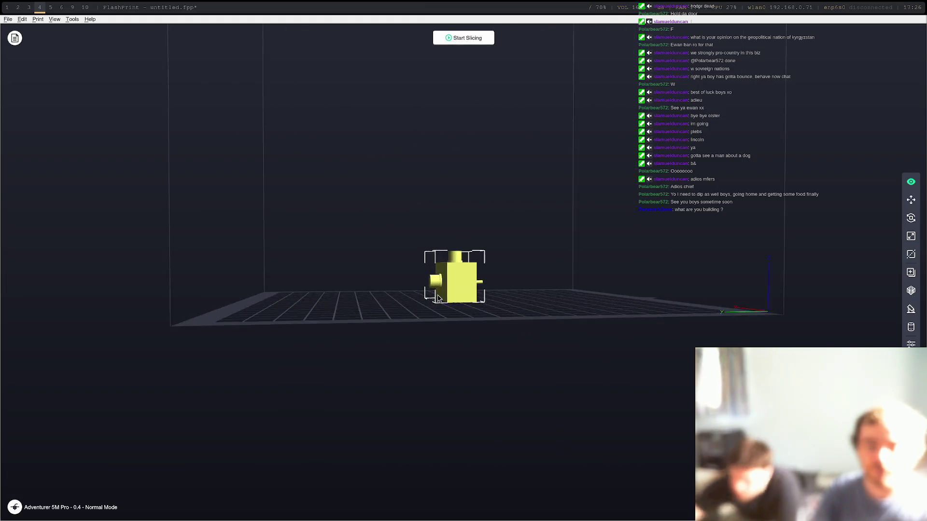
pyautogui.moveTo(583, 351); pyautogui.dragTo(567, 339)
pyautogui.hotkey('ctrl', '0')
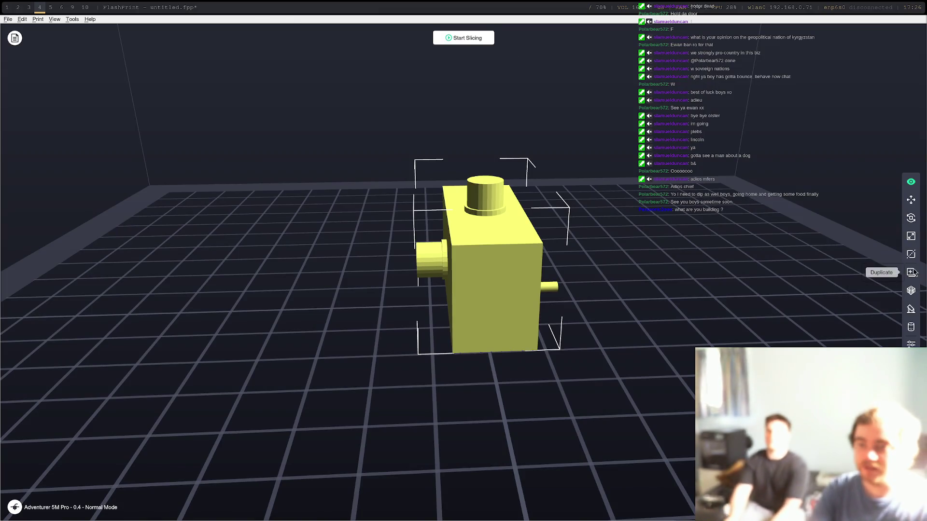
pyautogui.click(911, 309)
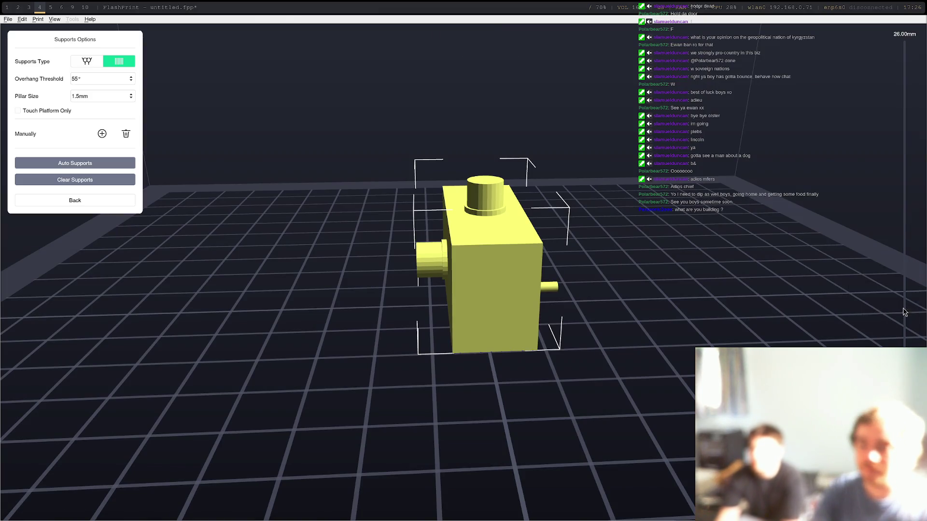
# Add automatic support pillars under the wheel-block, inspect them from below, and close Supports Options.
pyautogui.click(72, 163)
pyautogui.moveTo(627, 331)
pyautogui.mouseDown()
pyautogui.moveTo(543, 303)
pyautogui.moveTo(507, 275)
pyautogui.moveTo(487, 302)
pyautogui.moveTo(545, 316)
pyautogui.moveTo(521, 322)
pyautogui.moveTo(512, 309)
pyautogui.moveTo(453, 308)
pyautogui.moveTo(485, 305)
pyautogui.mouseUp()
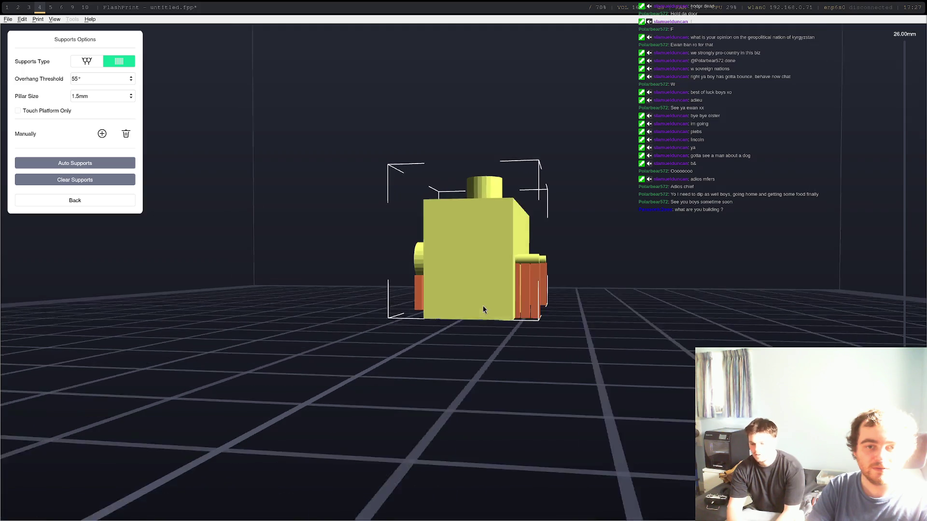
pyautogui.moveTo(482, 311)
pyautogui.mouseDown()
pyautogui.moveTo(481, 292)
pyautogui.moveTo(493, 308)
pyautogui.moveTo(507, 290)
pyautogui.moveTo(488, 231)
pyautogui.mouseUp()
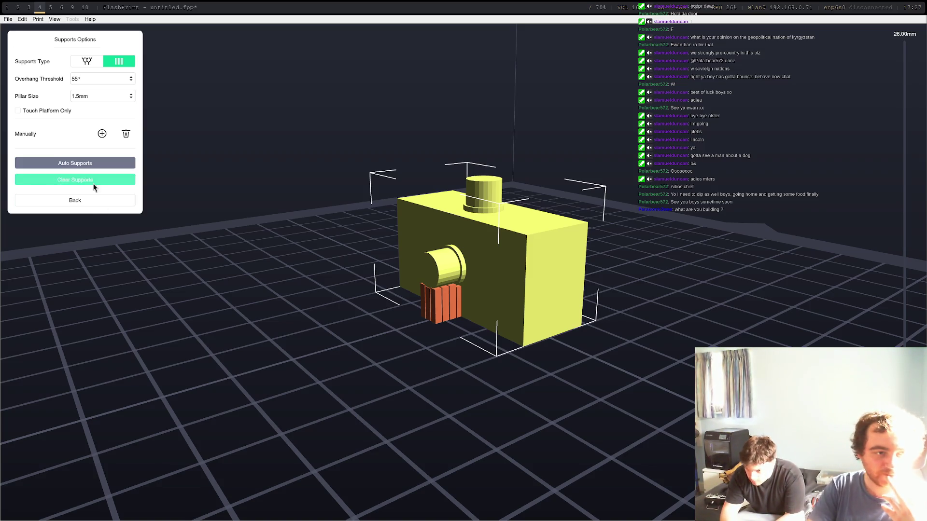
pyautogui.click(99, 202)
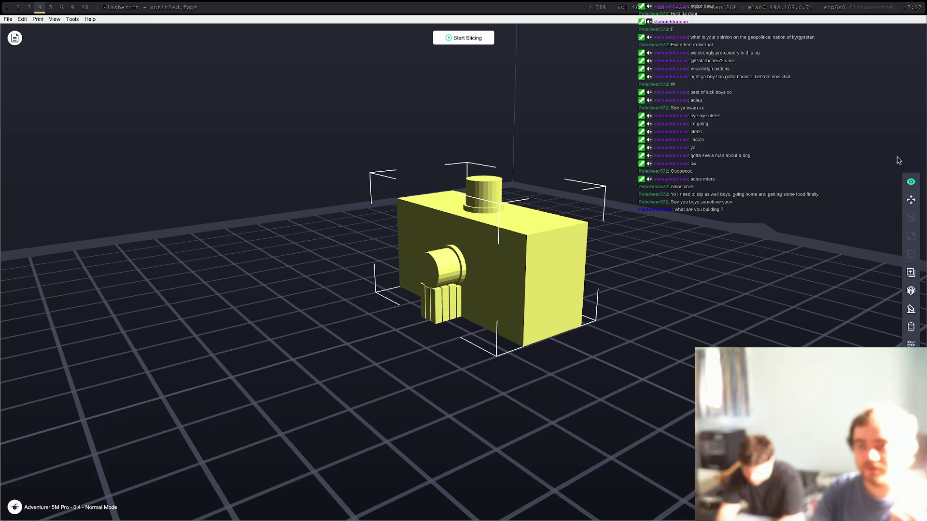
# Slice the wheel-block and send it to the printer as G-code named wheel-block.
pyautogui.click(482, 41)
pyautogui.click(522, 339)
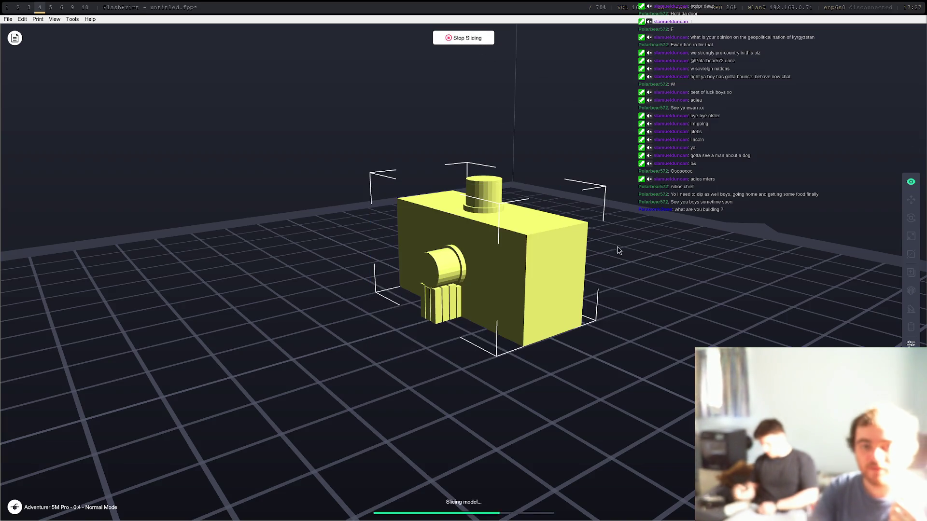
pyautogui.click(534, 43)
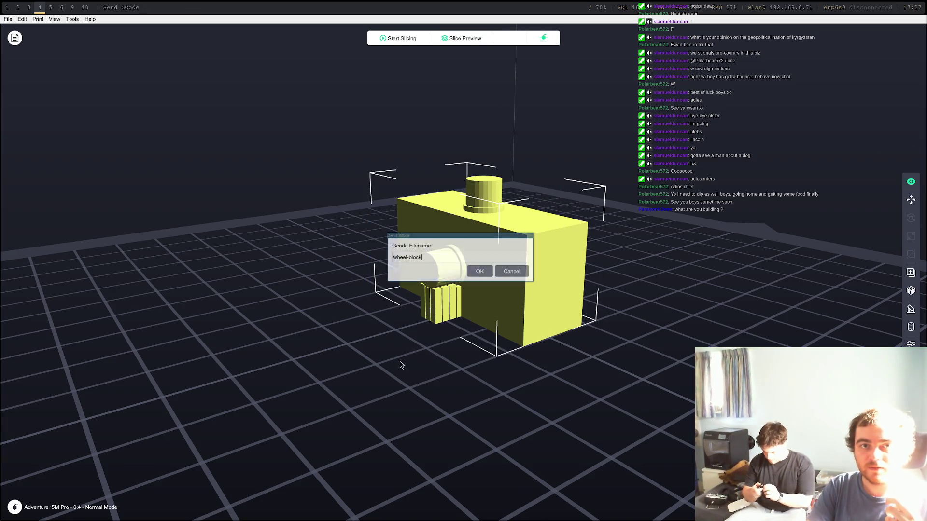
pyautogui.click(480, 274)
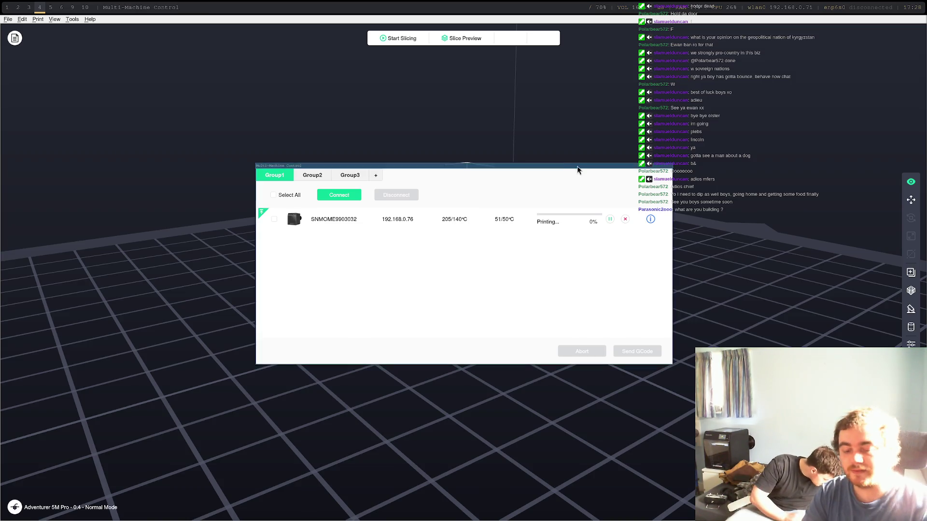
# Switch back to FreeCAD and orbit and zoom around the wheel-block model from several angles.
pyautogui.press('super+3')
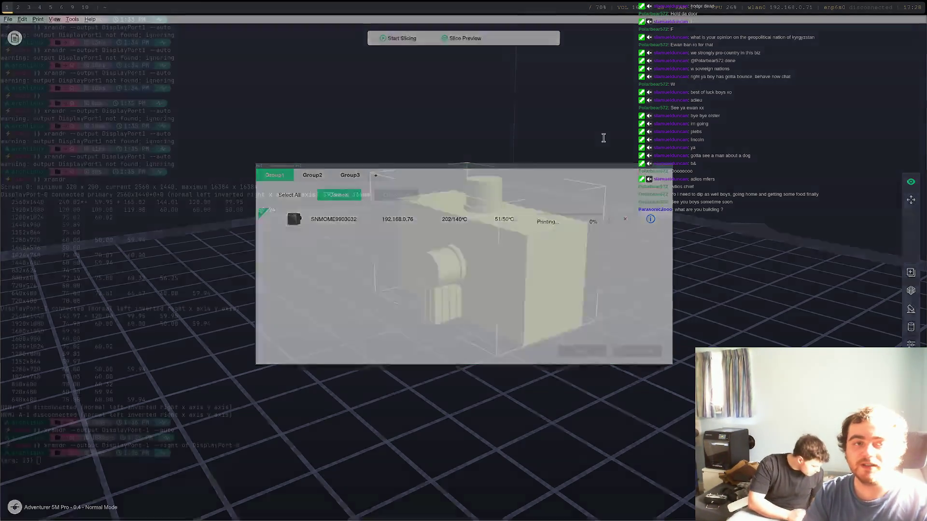
pyautogui.press('super+2')
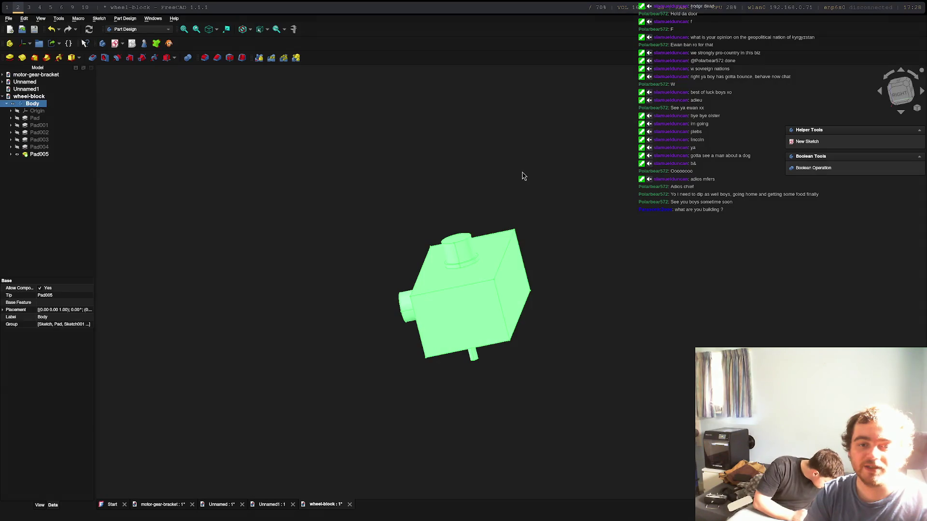
pyautogui.moveTo(405, 309)
pyautogui.mouseDown(button='middle')
pyautogui.moveTo(652, 358)
pyautogui.moveTo(616, 275)
pyautogui.mouseUp(button='middle')
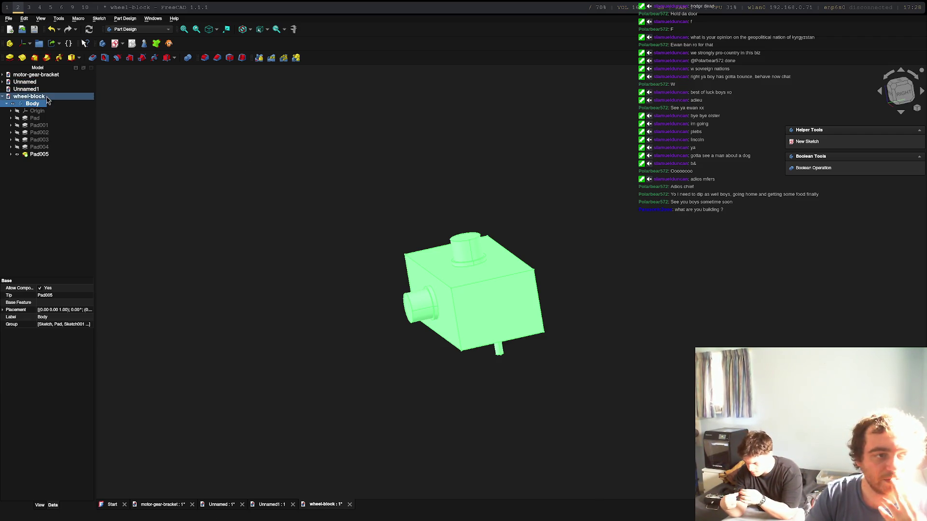
pyautogui.scroll(-3, 561, 270)
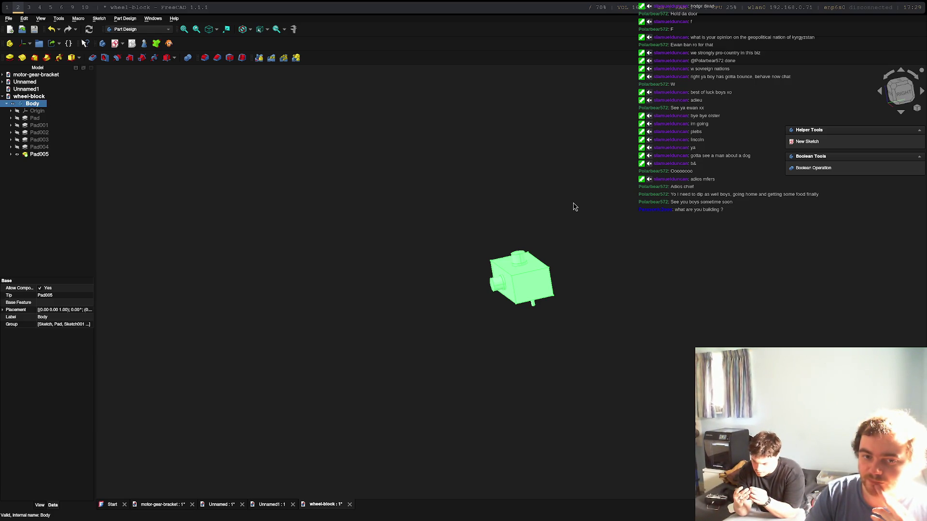
pyautogui.rightClick(571, 285)
pyautogui.click(578, 263)
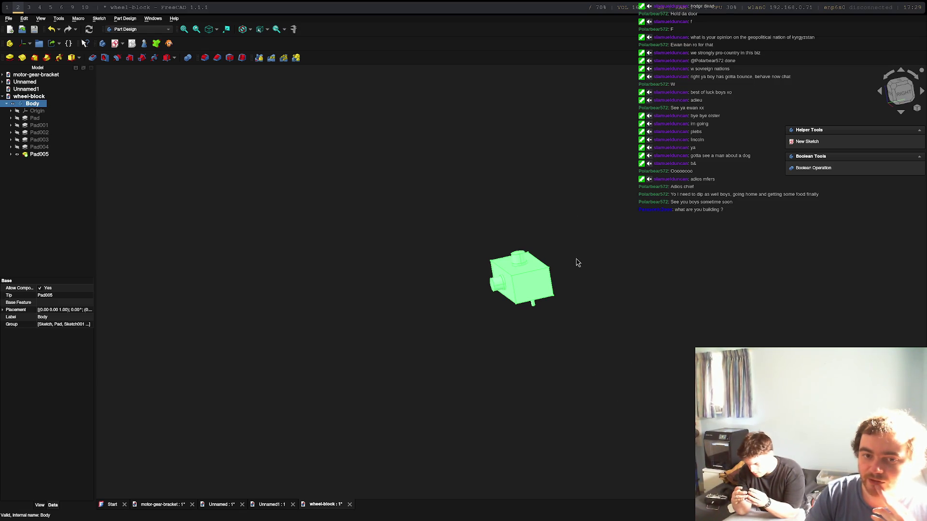
pyautogui.moveTo(578, 263)
pyautogui.mouseDown(button='middle')
pyautogui.moveTo(538, 138)
pyautogui.moveTo(539, 251)
pyautogui.mouseUp(button='middle')
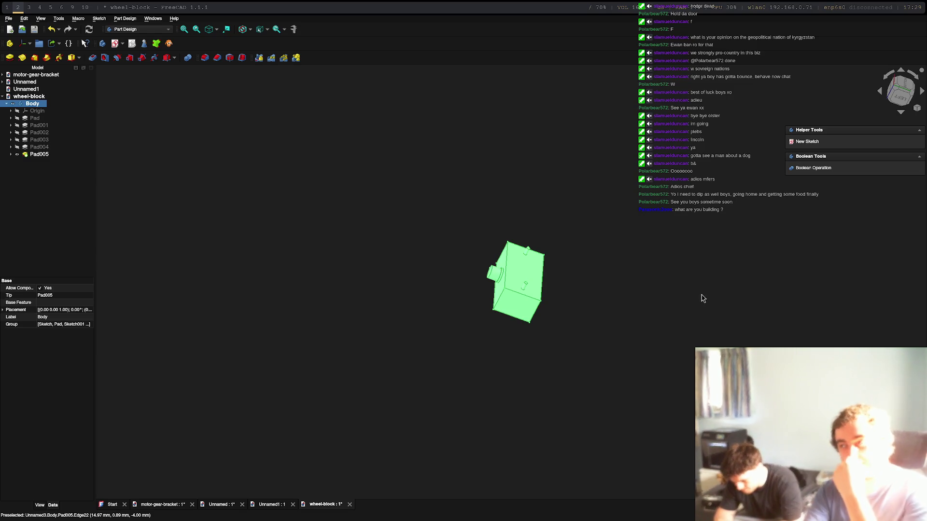
pyautogui.click(9, 19)
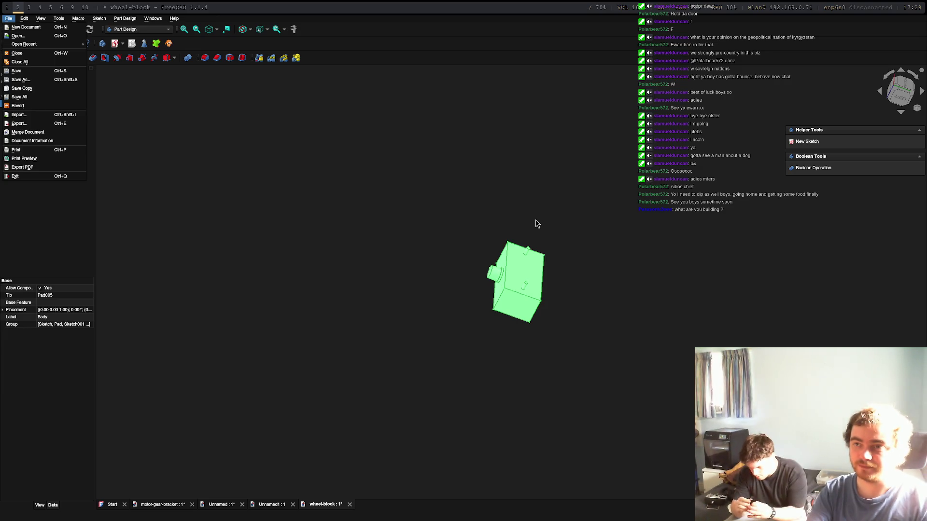
# Create a new empty FreeCAD document, Unnamed2.
pyautogui.click(9, 19)
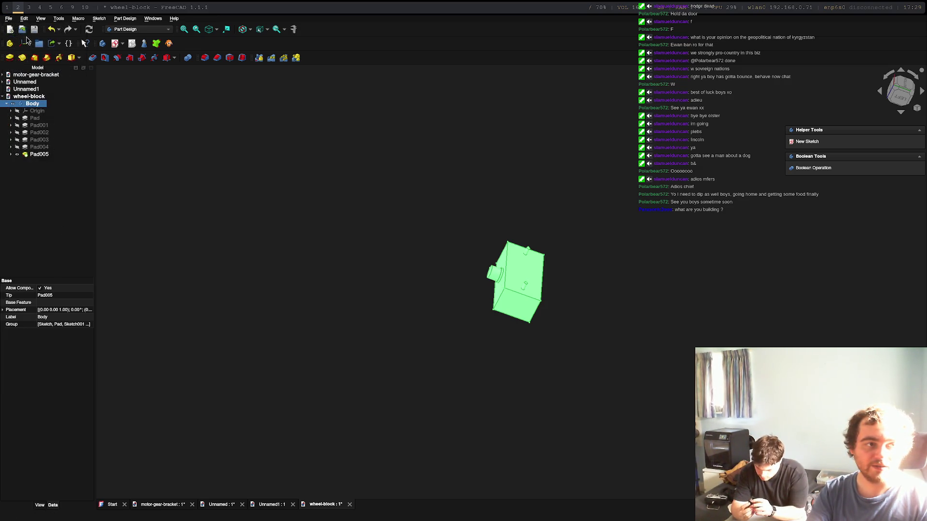
pyautogui.click(10, 20)
pyautogui.click(26, 27)
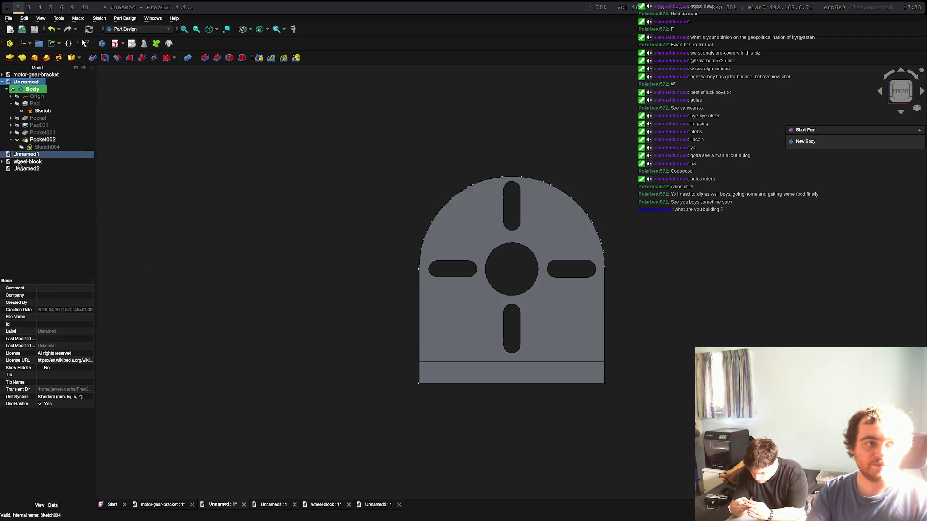
pyautogui.rightClick(27, 105)
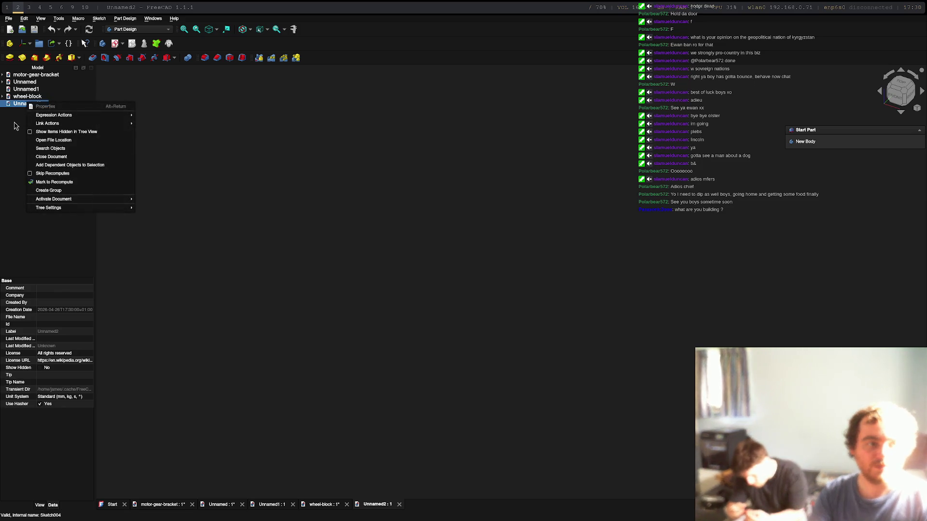
pyautogui.click(442, 197)
# Save the new document as steering-motor-connector.FCStd in the rc-car folder.
pyautogui.hotkey('ctrl', 's')
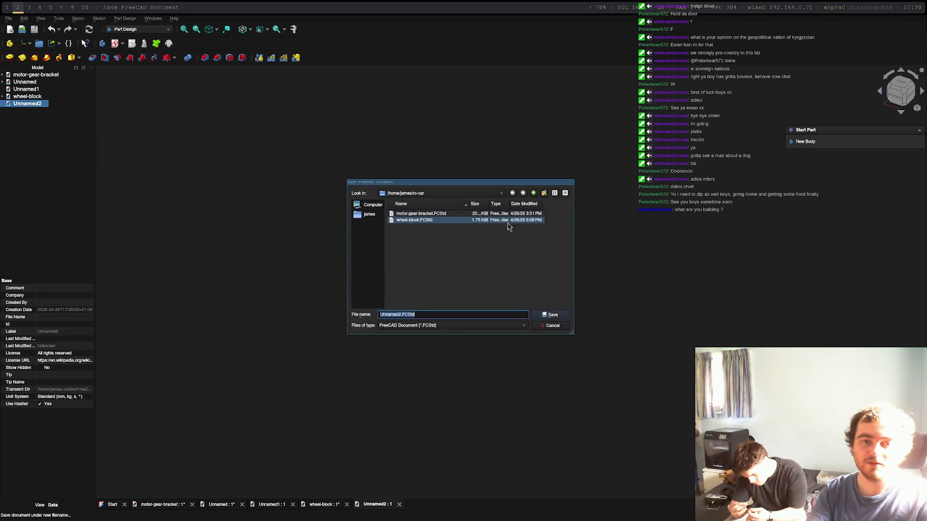
pyautogui.write('steering-motor-connector')
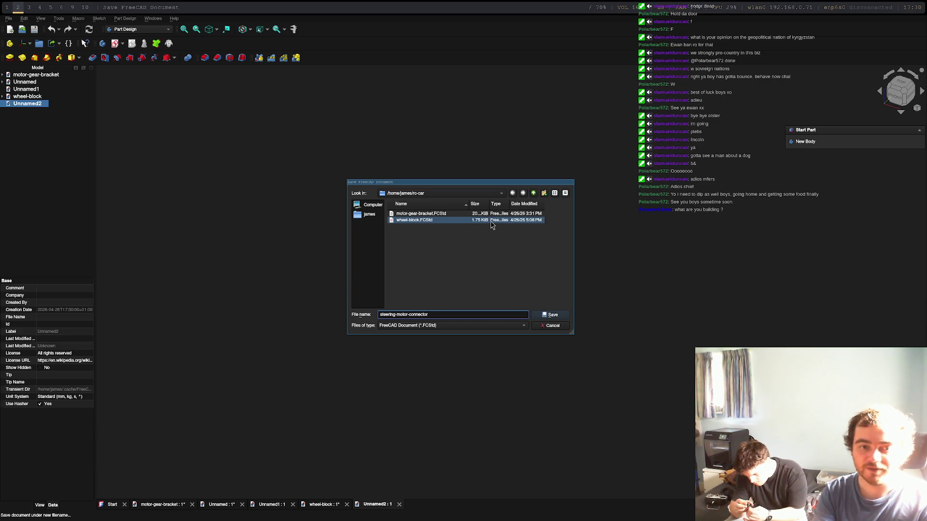
pyautogui.press('Return')
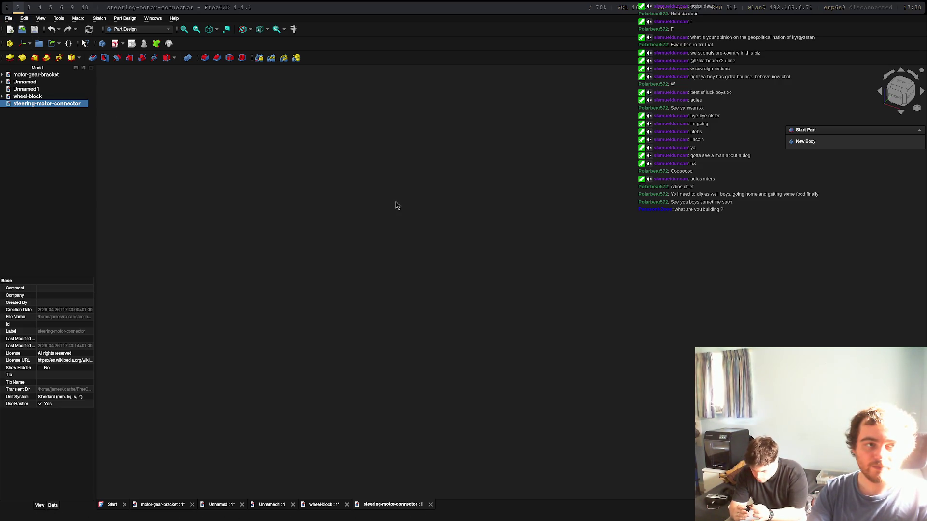
# Create a new sketch attached to the XY plane and pick the Circle tool.
pyautogui.click(806, 142)
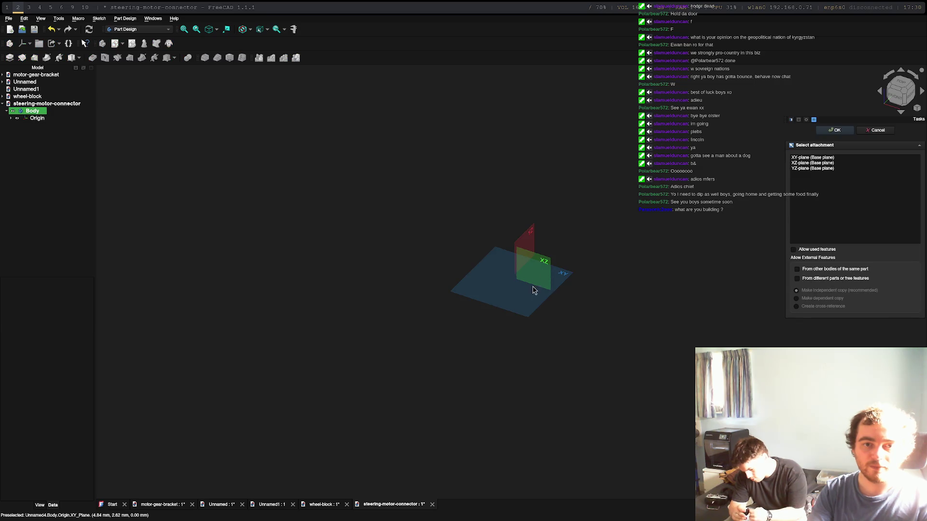
pyautogui.click(534, 290)
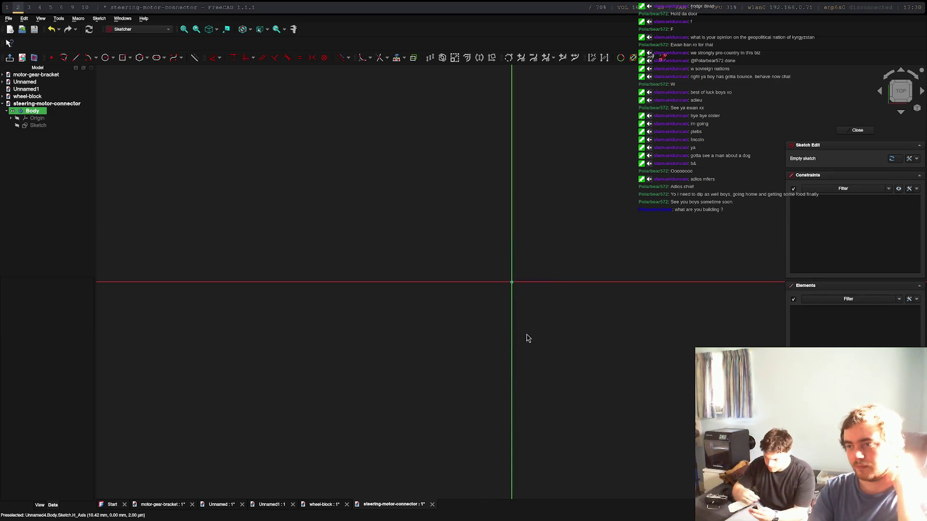
pyautogui.click(105, 57)
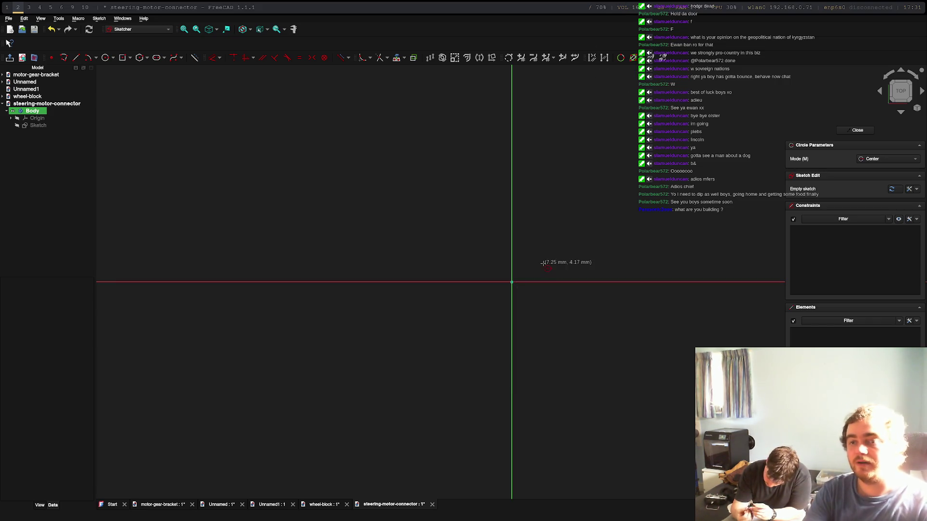
# Draw a 6 mm circle at the origin and another 6 mm circle to the right on the horizontal axis.
pyautogui.click(512, 282)
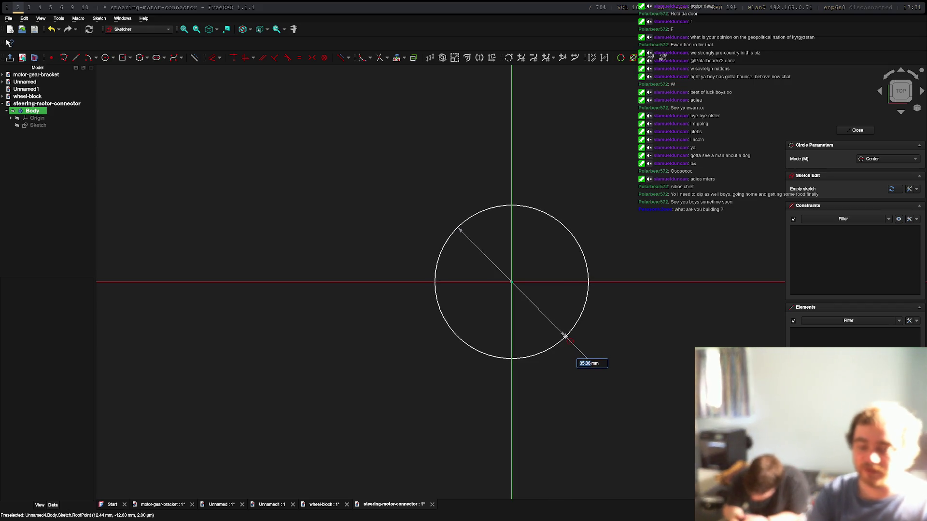
pyautogui.write('6')
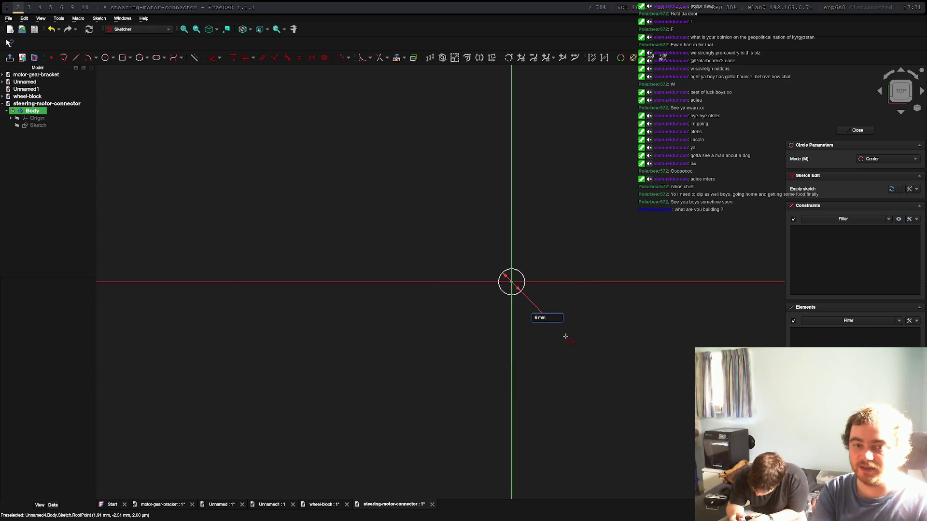
pyautogui.press('Return')
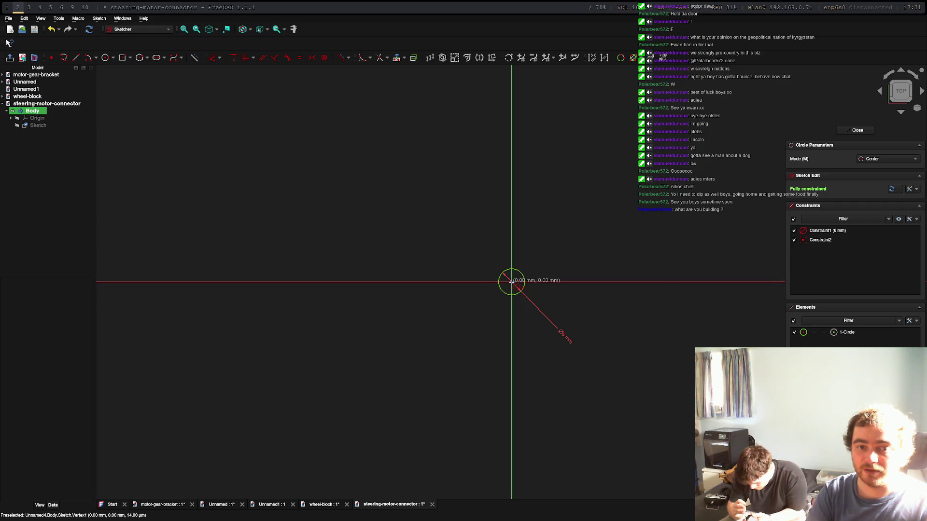
pyautogui.click(640, 282)
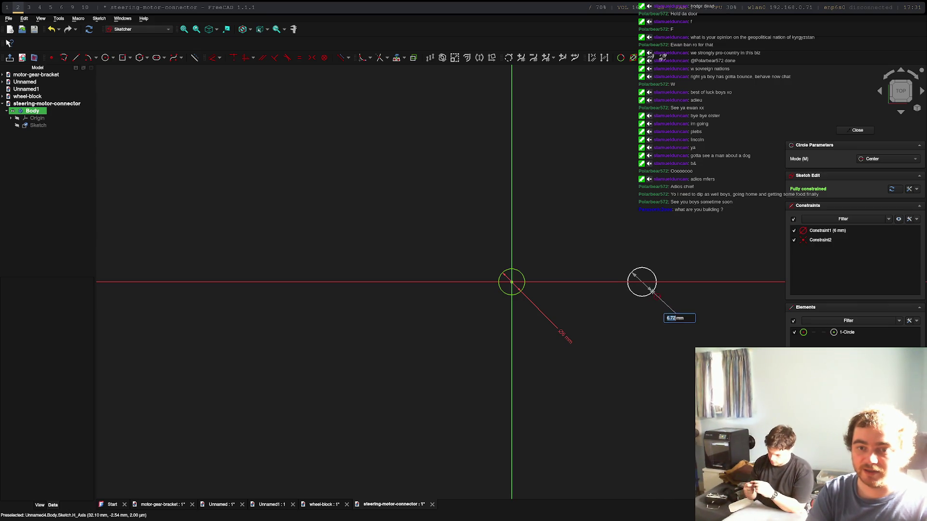
pyautogui.write('6')
pyautogui.press('Return')
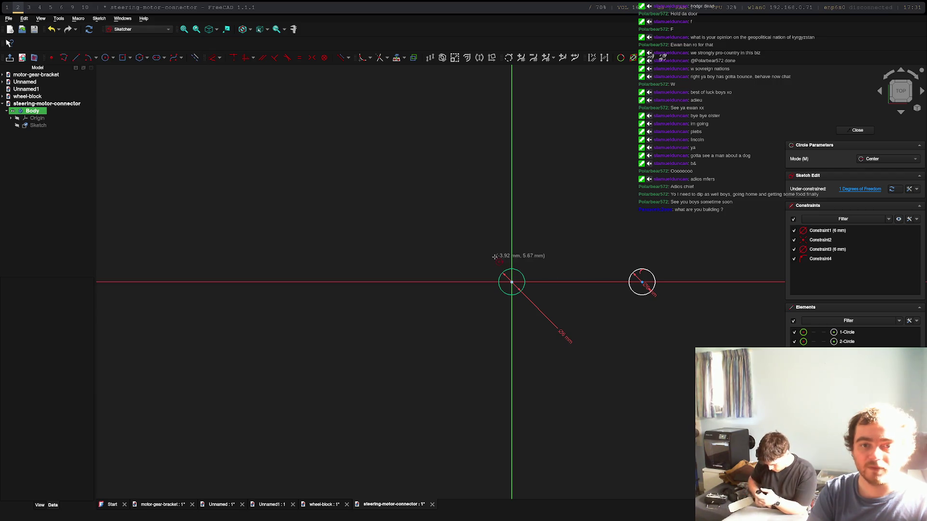
pyautogui.click(511, 282)
pyautogui.press('Escape')
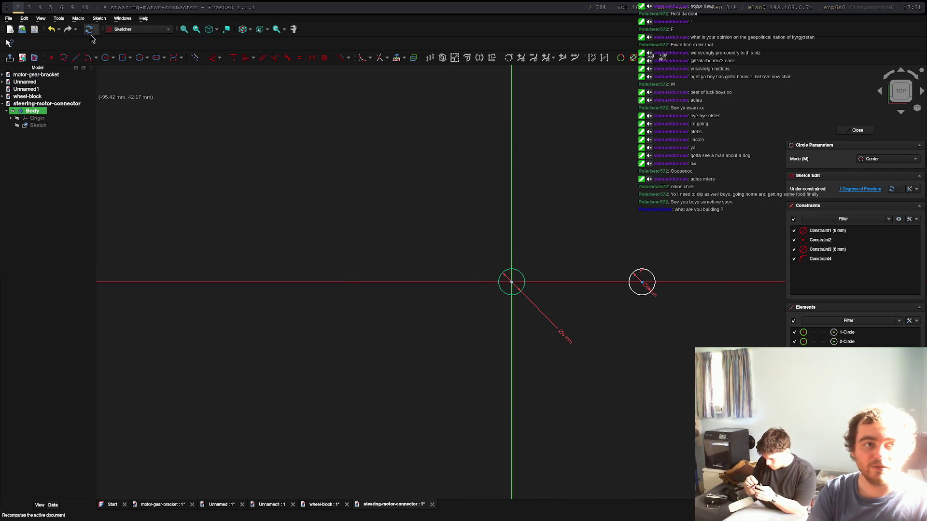
# Draw the top line across the circles and attach its left end to the left circle.
pyautogui.click(77, 58)
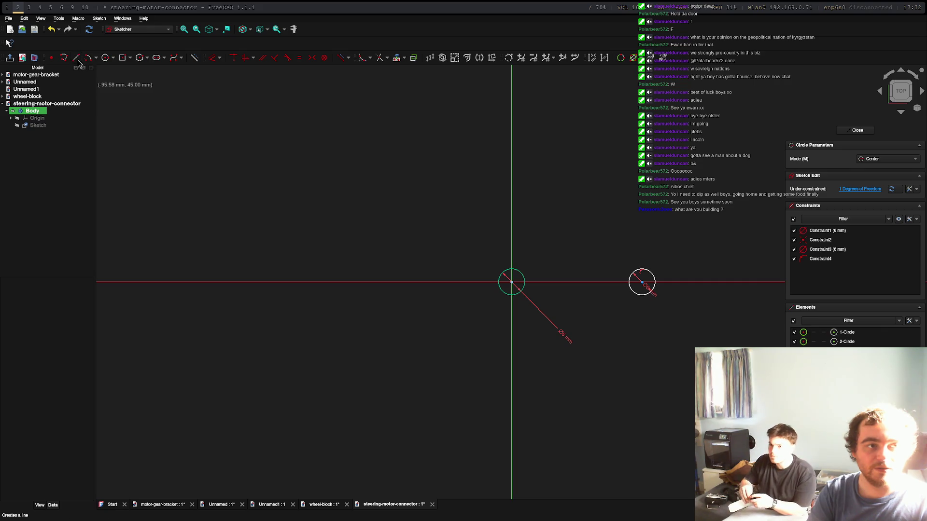
pyautogui.click(502, 255)
pyautogui.click(673, 256)
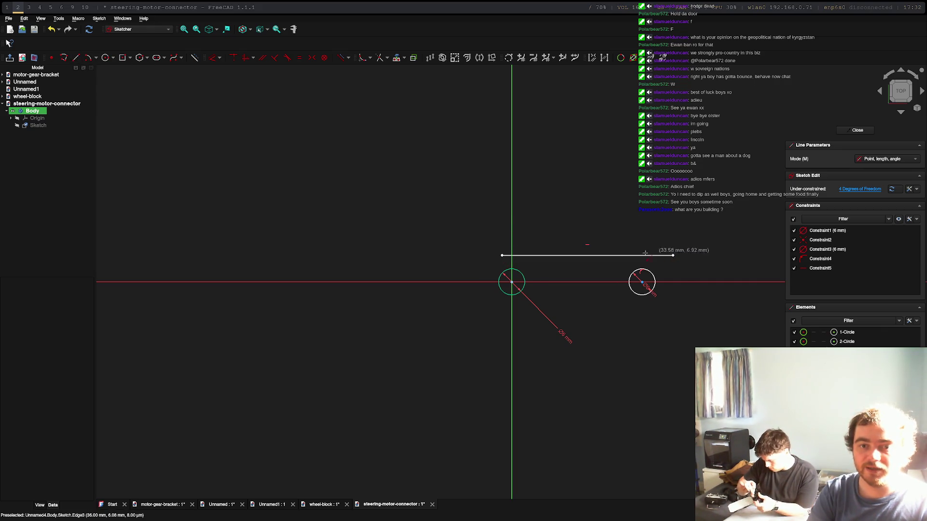
pyautogui.press('Escape')
pyautogui.click(502, 256)
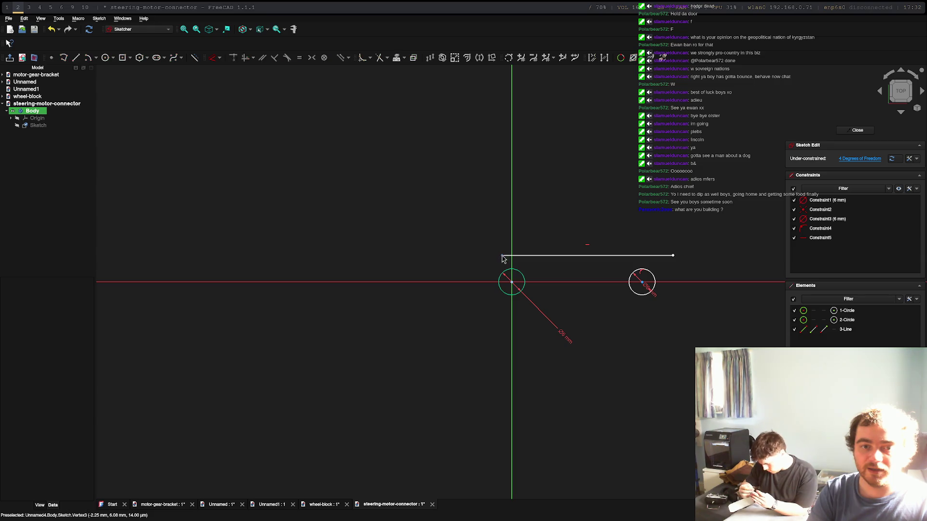
pyautogui.click(512, 269)
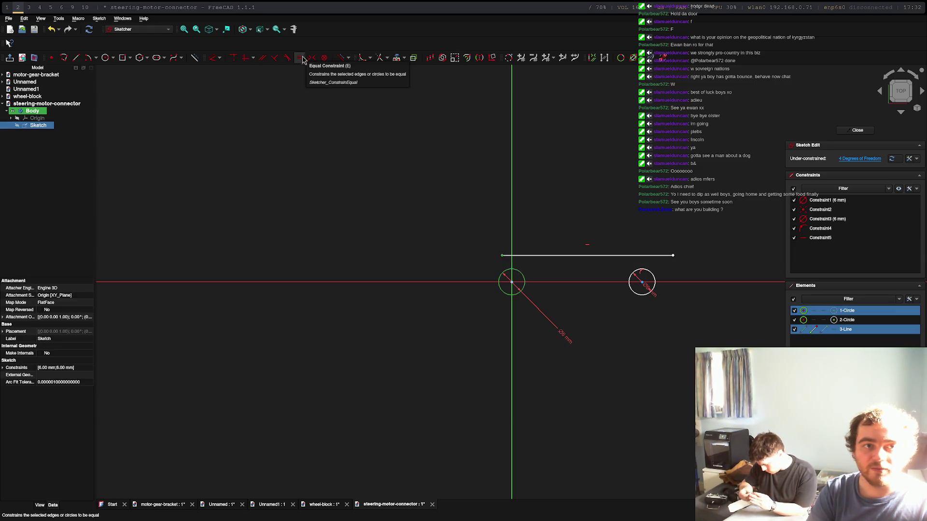
pyautogui.click(287, 58)
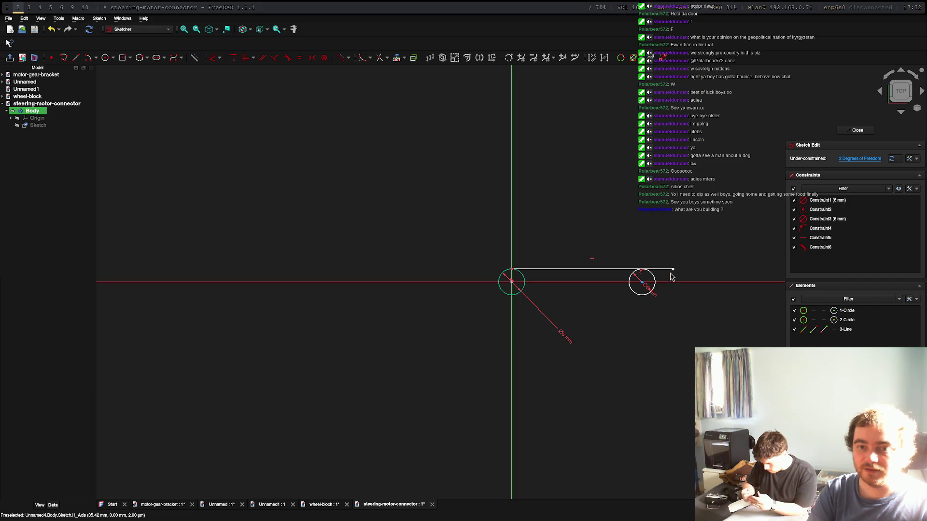
# Constrain the top line's right end onto the right circle.
pyautogui.click(654, 276)
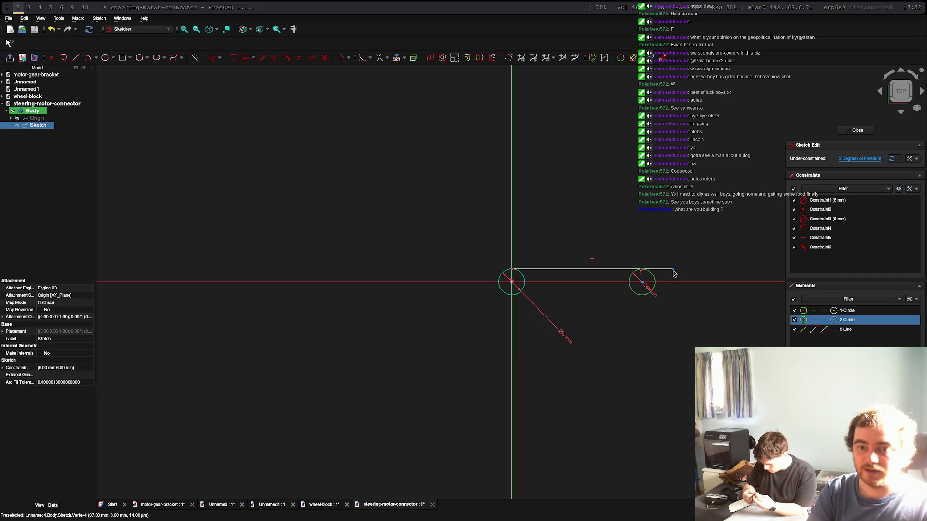
pyautogui.click(673, 269)
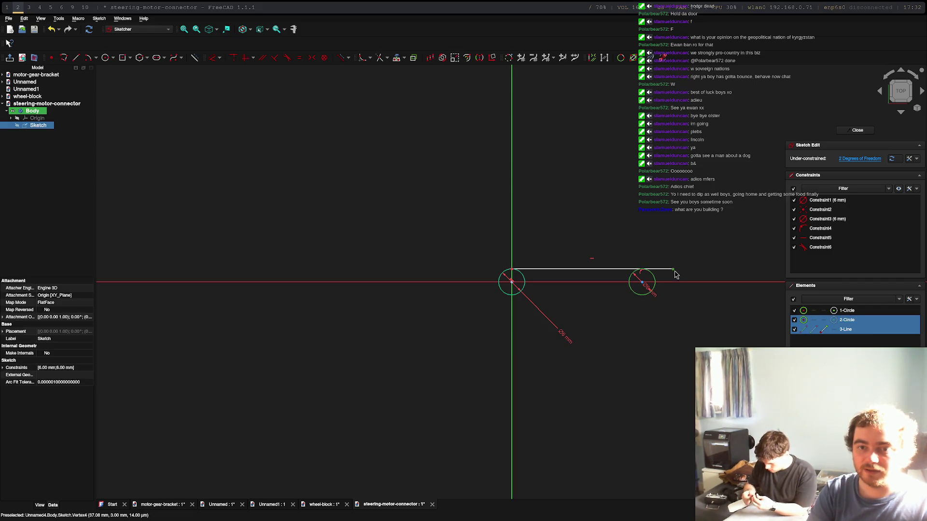
pyautogui.click(703, 215)
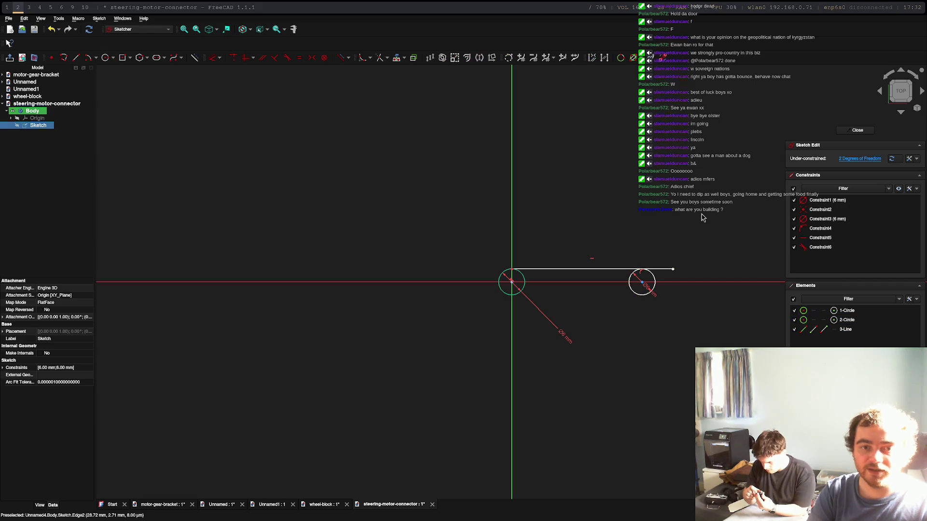
pyautogui.click(646, 276)
pyautogui.click(673, 270)
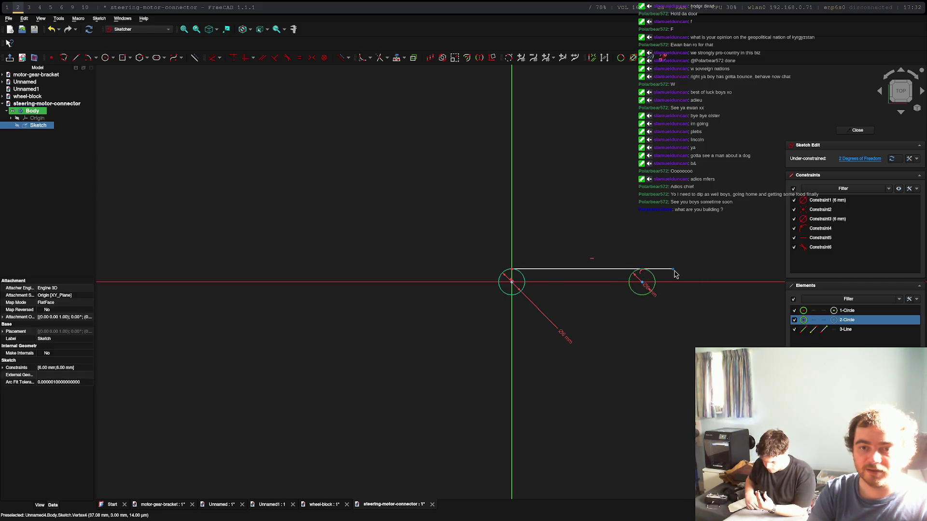
pyautogui.click(299, 59)
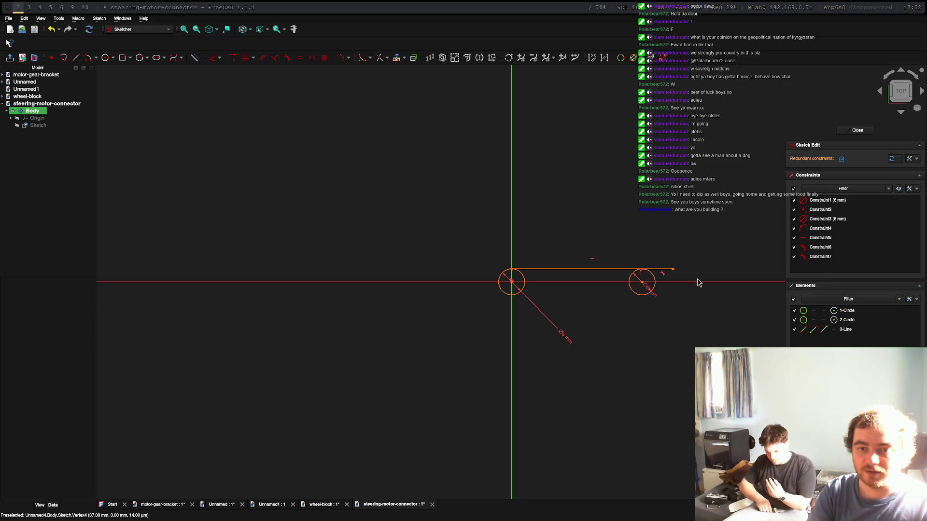
pyautogui.hotkey('ctrl', 'z')
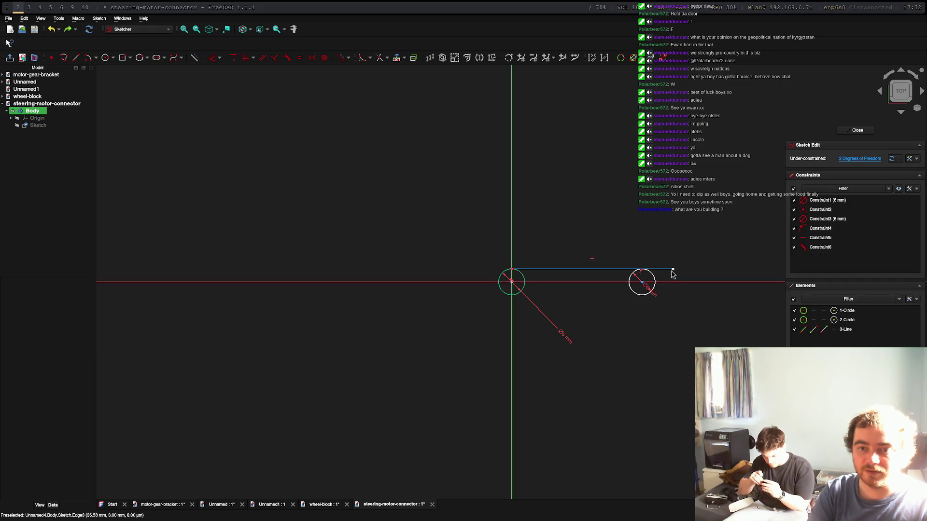
pyautogui.click(672, 272)
pyautogui.click(654, 278)
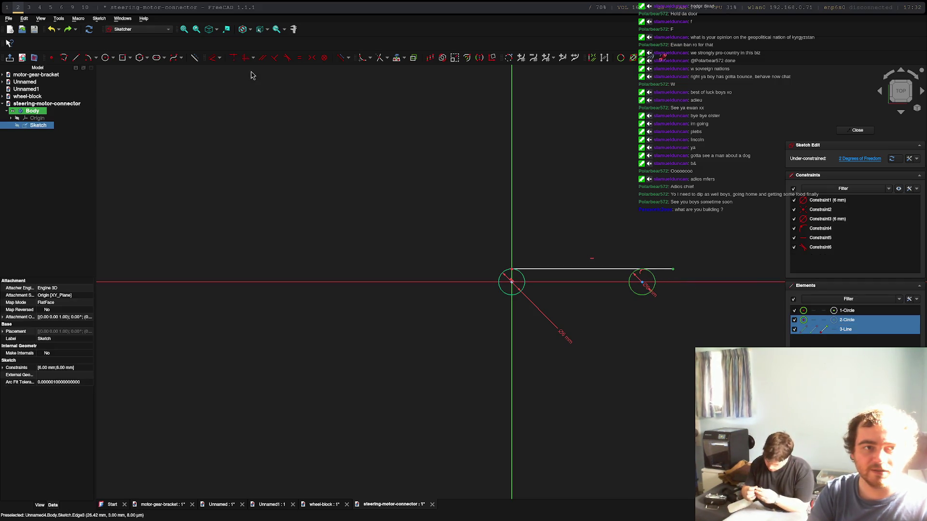
pyautogui.click(233, 59)
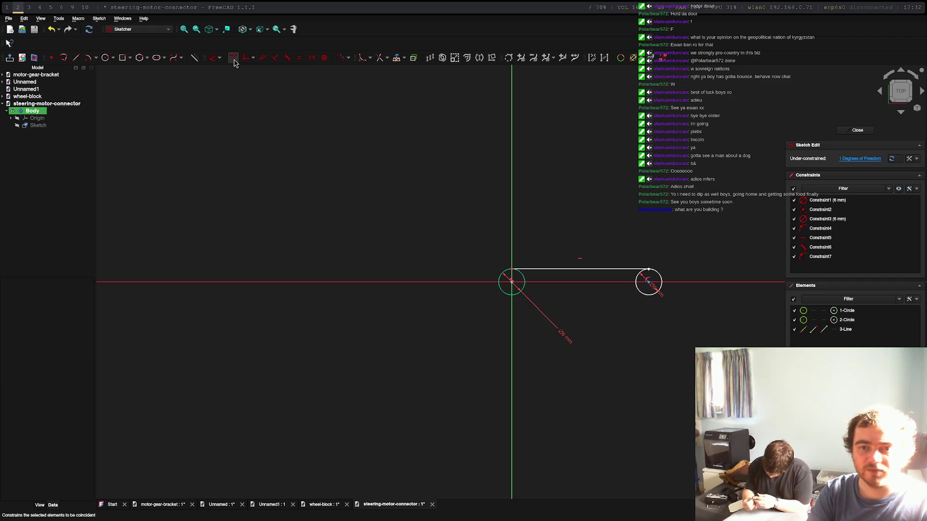
pyautogui.scroll(5, 670, 291)
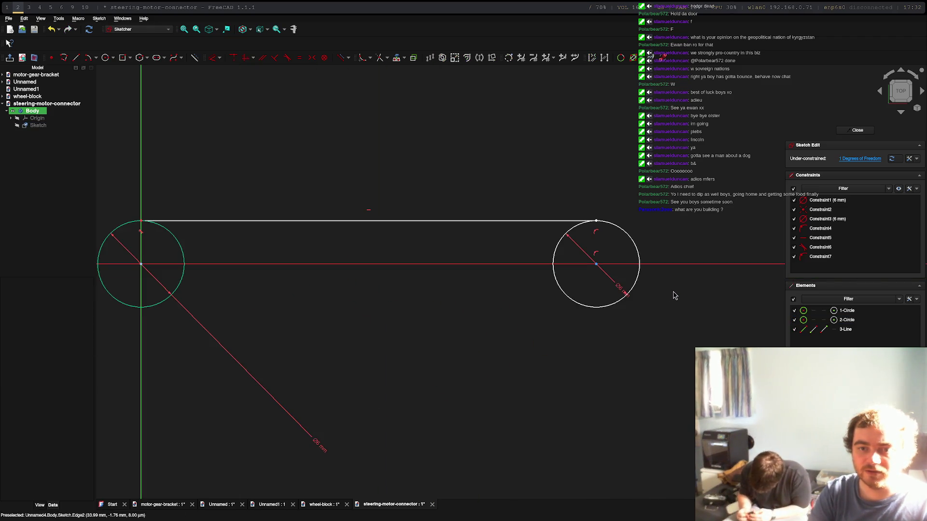
pyautogui.scroll(-4, 196, 151)
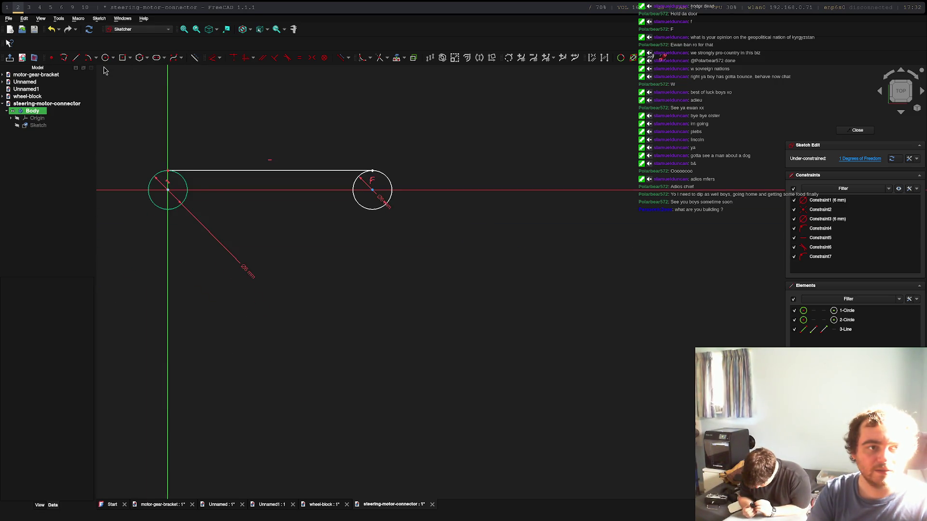
# Draw the lower line and make it tangent to both the left and right circles.
pyautogui.click(76, 60)
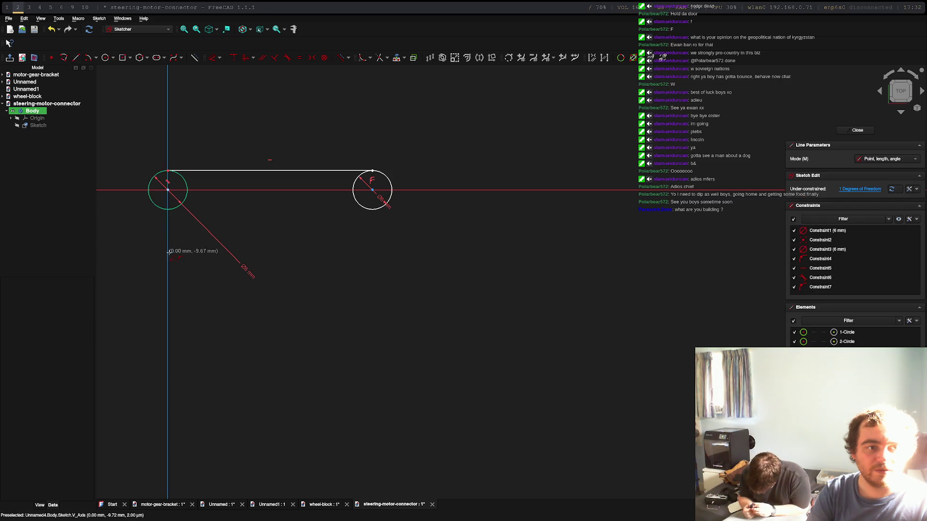
pyautogui.click(168, 227)
pyautogui.press('Escape')
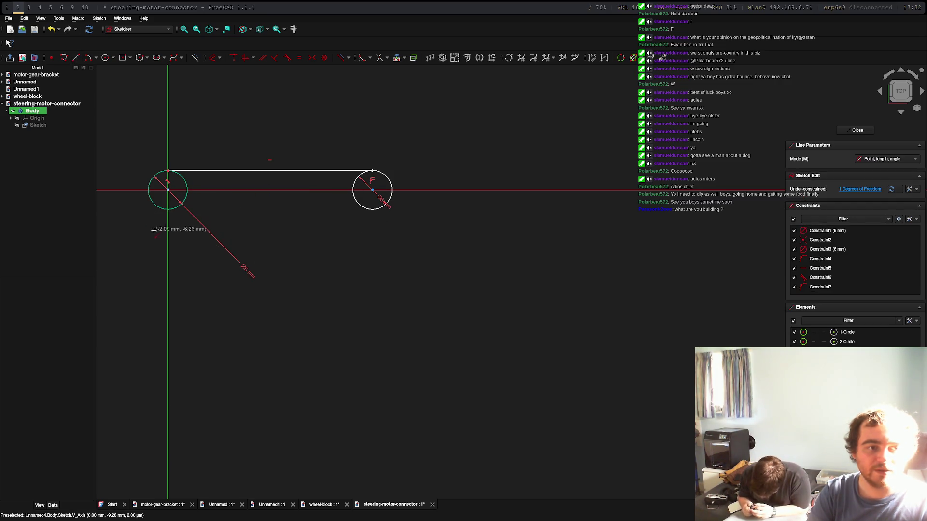
pyautogui.click(151, 226)
pyautogui.click(403, 225)
pyautogui.press('Escape')
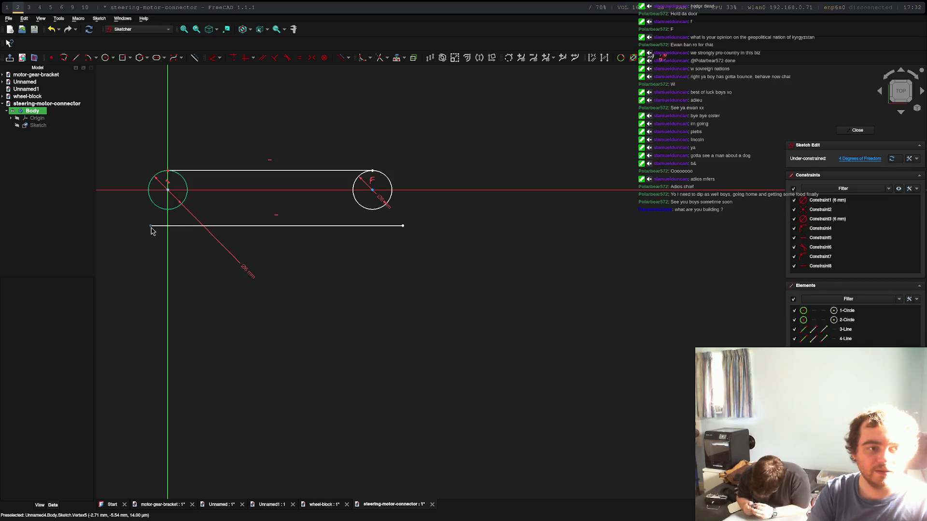
pyautogui.click(152, 225)
pyautogui.click(167, 209)
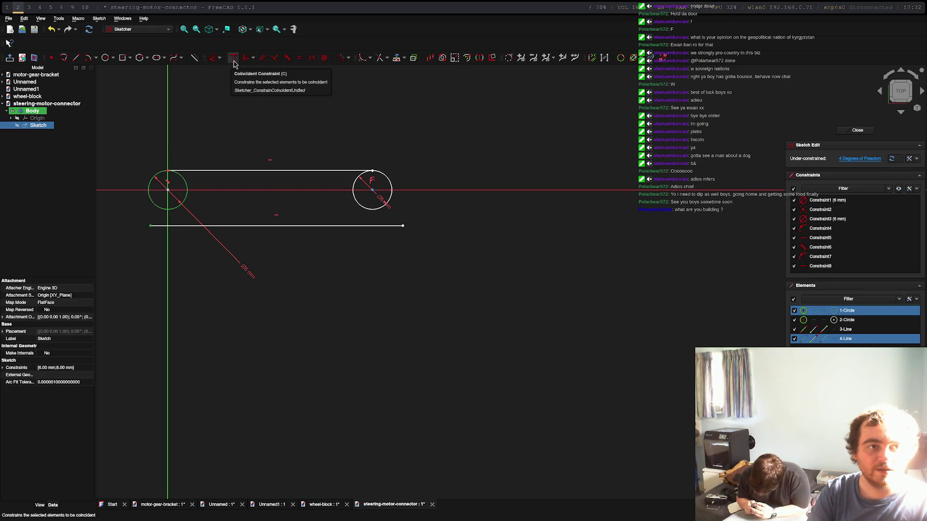
pyautogui.press('t')
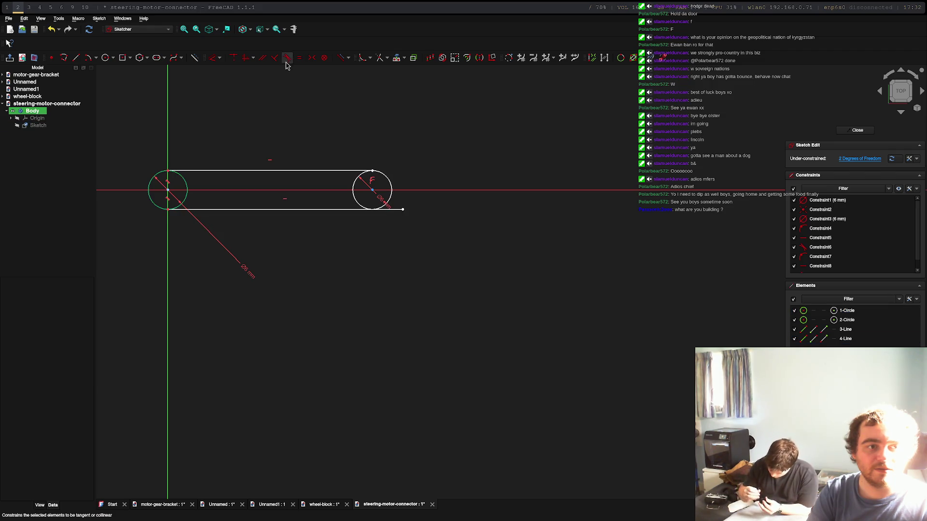
pyautogui.click(389, 201)
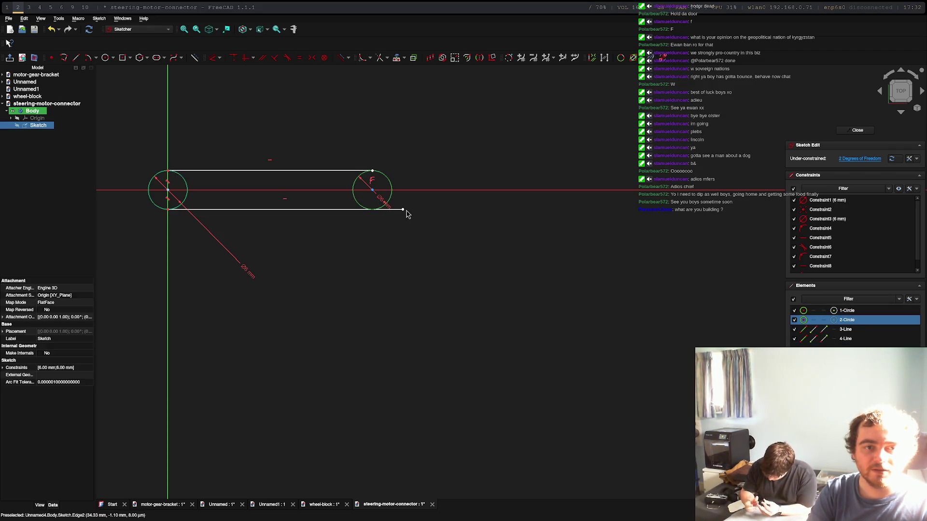
pyautogui.click(404, 211)
pyautogui.click(233, 58)
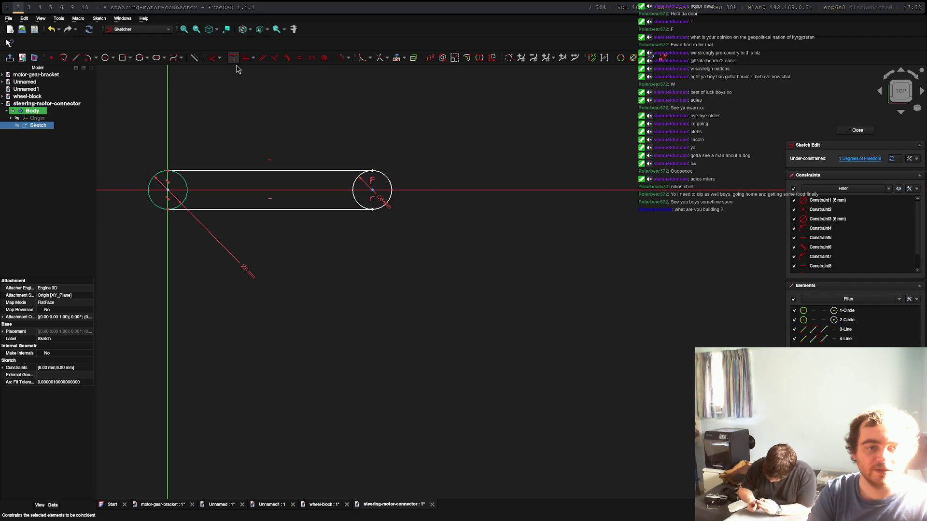
pyautogui.click(169, 193)
pyautogui.click(390, 193)
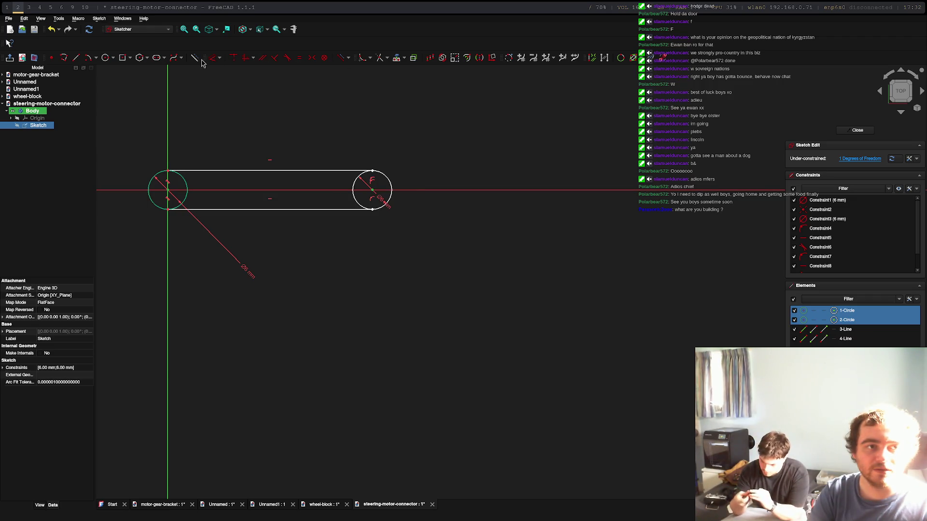
# Set a 30 mm distance between the circle centres and trim away both circles' inner halves.
pyautogui.click(220, 58)
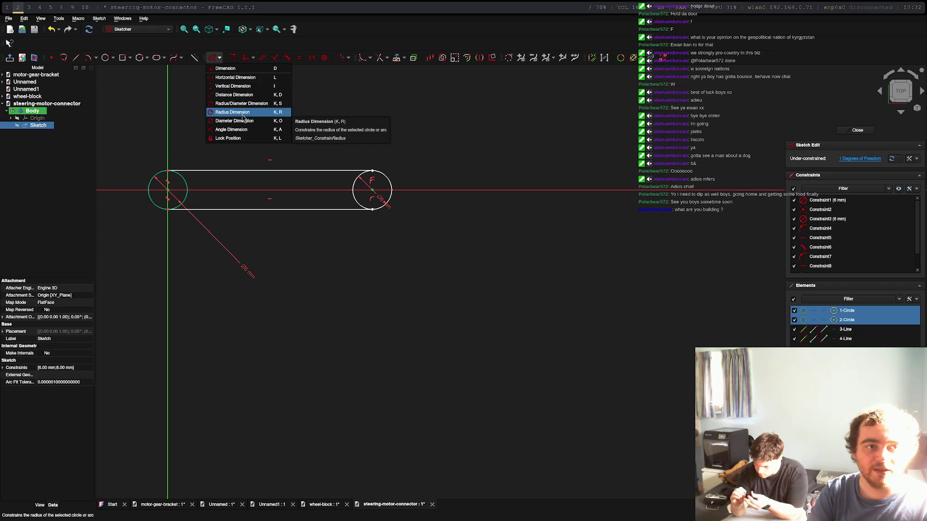
pyautogui.click(234, 95)
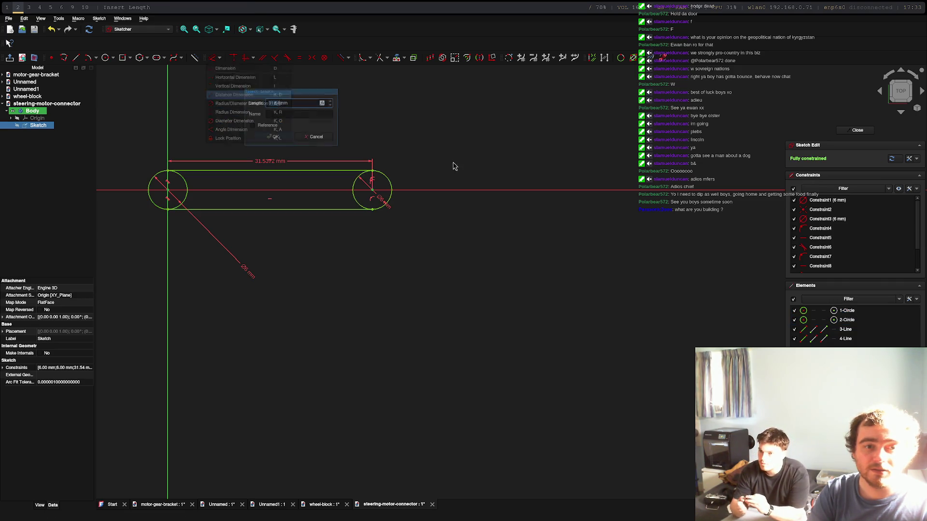
pyautogui.write('30')
pyautogui.press('Return')
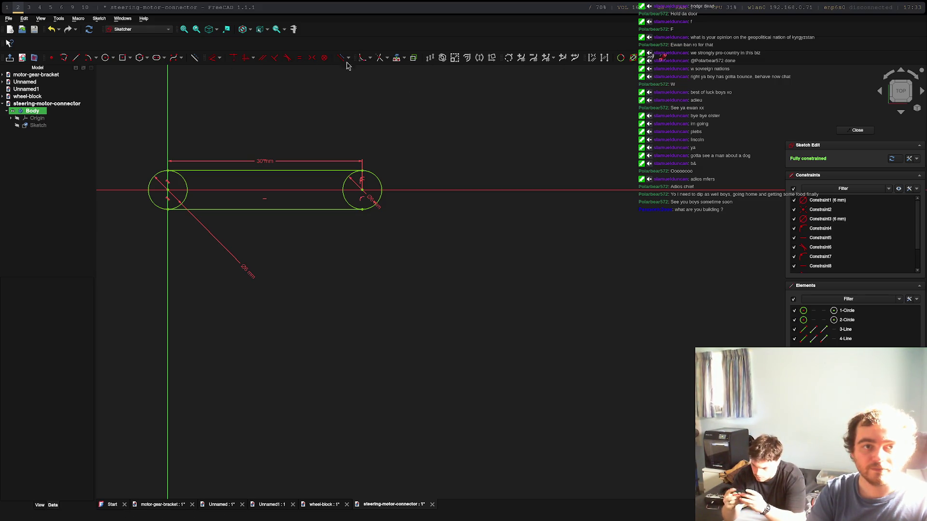
pyautogui.click(345, 183)
pyautogui.click(182, 177)
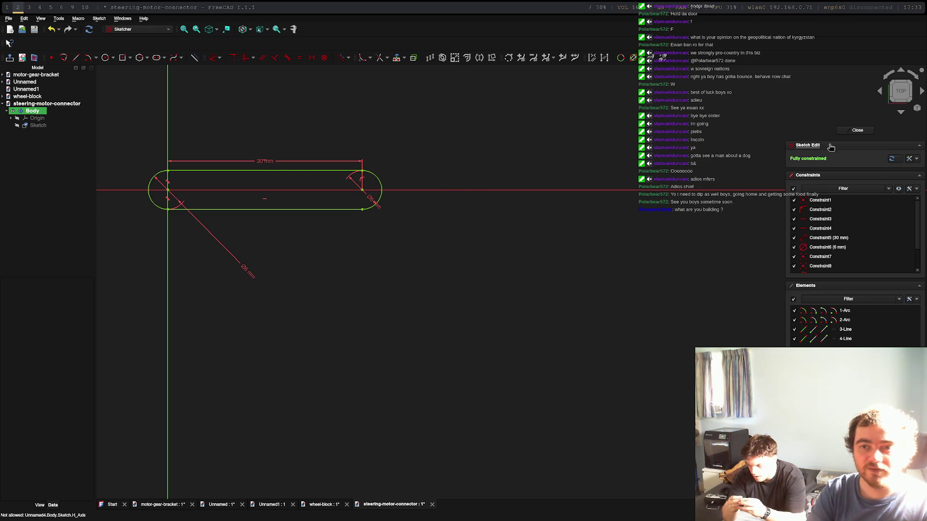
# Close the slot sketch, pad it into a 10 mm extrusion, and switch to the browser workspace.
pyautogui.click(863, 130)
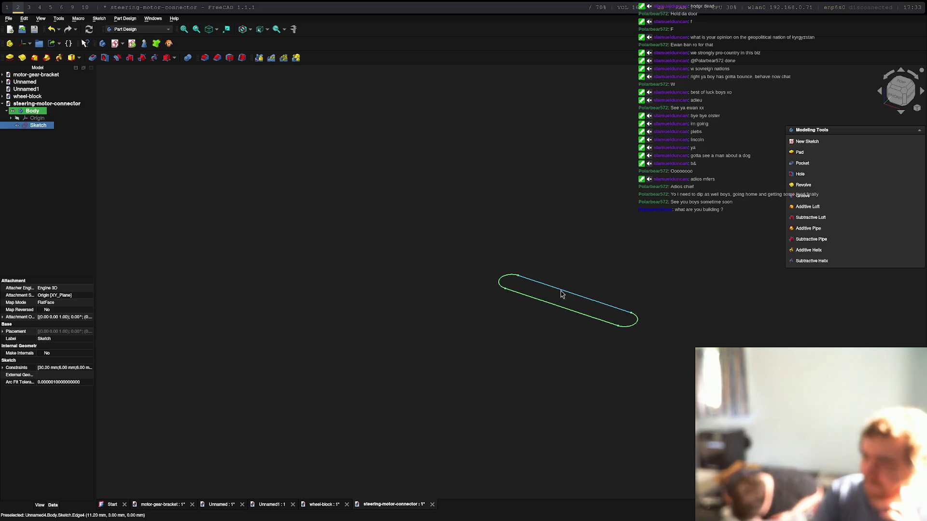
pyautogui.click(563, 291)
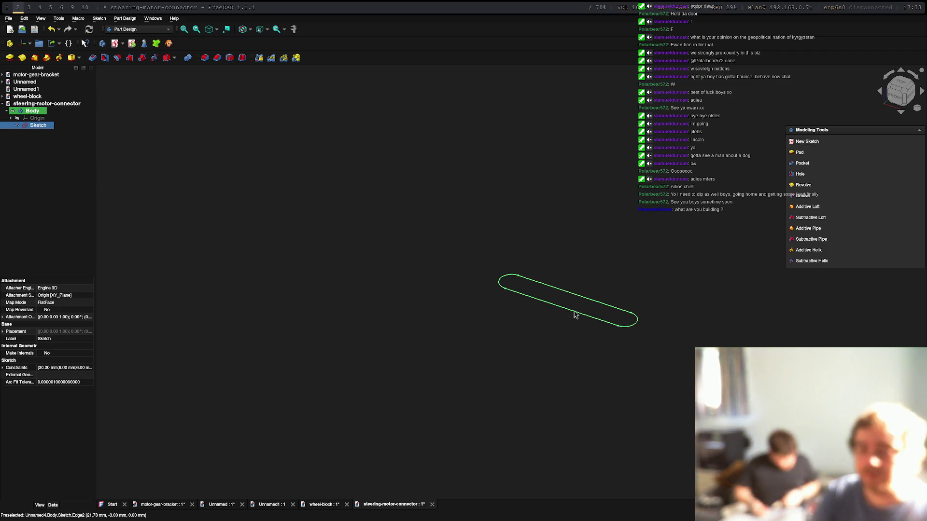
pyautogui.click(799, 152)
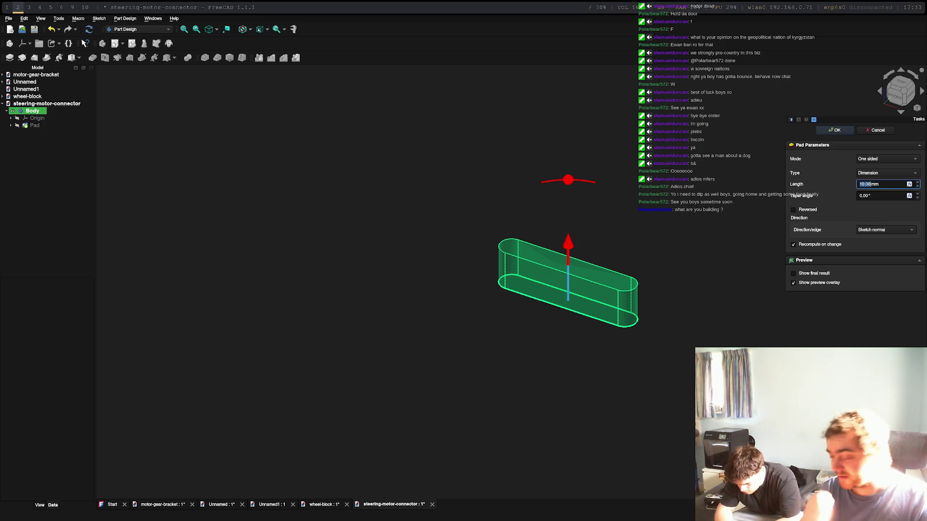
pyautogui.press('super+3')
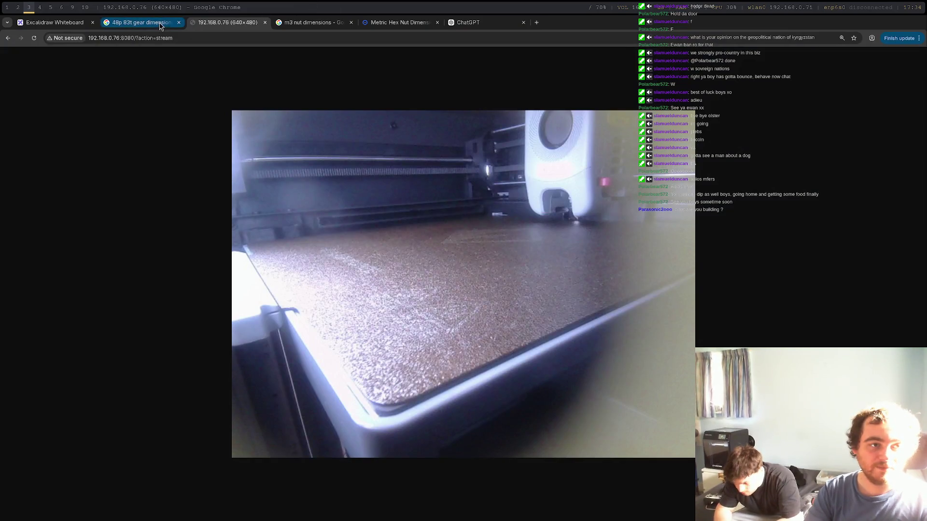
# Open the Excalidraw Whiteboard tab and pan to the earlier mechanism sketches.
pyautogui.click(140, 22)
pyautogui.click(55, 22)
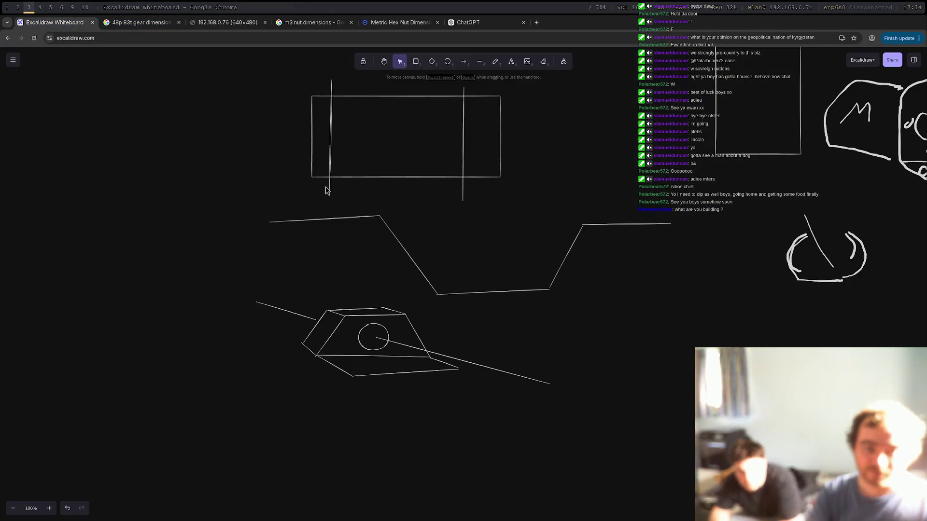
pyautogui.scroll(7, 529, 287)
pyautogui.hscroll(6, 529, 287)
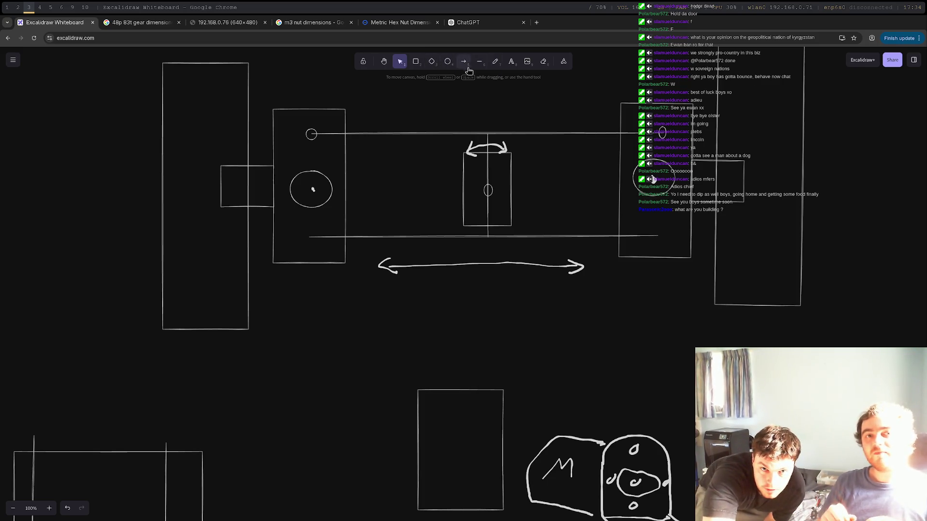
# Freehand-sketch a rough rounded bar with a small peg on top, below the existing diagrams.
pyautogui.click(495, 61)
pyautogui.moveTo(314, 323)
pyautogui.mouseDown()
pyautogui.moveTo(304, 325)
pyautogui.moveTo(309, 343)
pyautogui.moveTo(313, 324)
pyautogui.mouseUp()
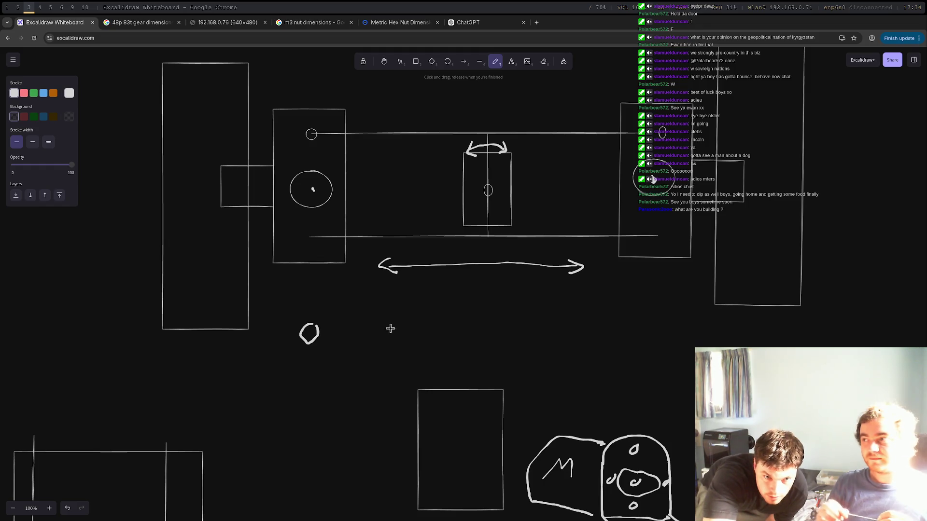
pyautogui.moveTo(386, 327)
pyautogui.mouseDown()
pyautogui.moveTo(391, 345)
pyautogui.moveTo(391, 332)
pyautogui.mouseUp()
pyautogui.moveTo(311, 323)
pyautogui.mouseDown()
pyautogui.moveTo(391, 329)
pyautogui.moveTo(309, 344)
pyautogui.moveTo(381, 345)
pyautogui.mouseUp()
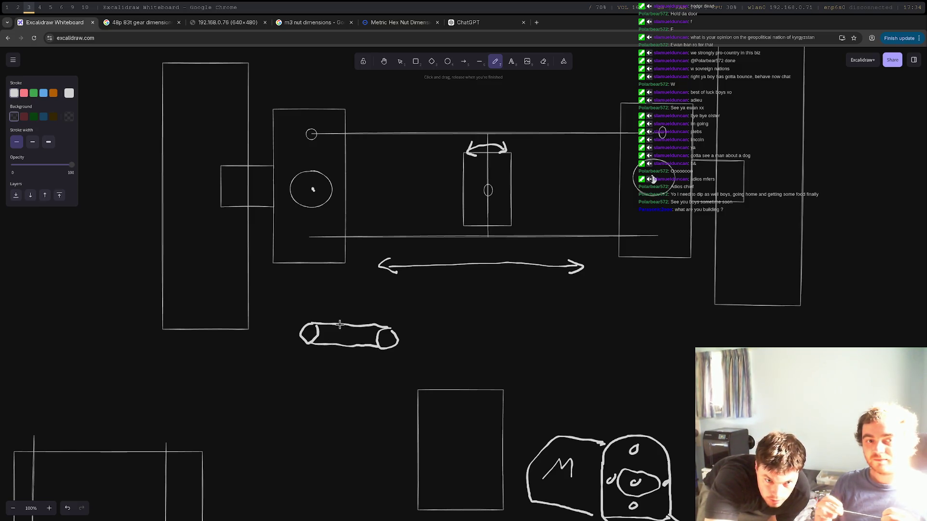
pyautogui.moveTo(337, 324)
pyautogui.mouseDown()
pyautogui.moveTo(362, 311)
pyautogui.moveTo(357, 326)
pyautogui.mouseUp()
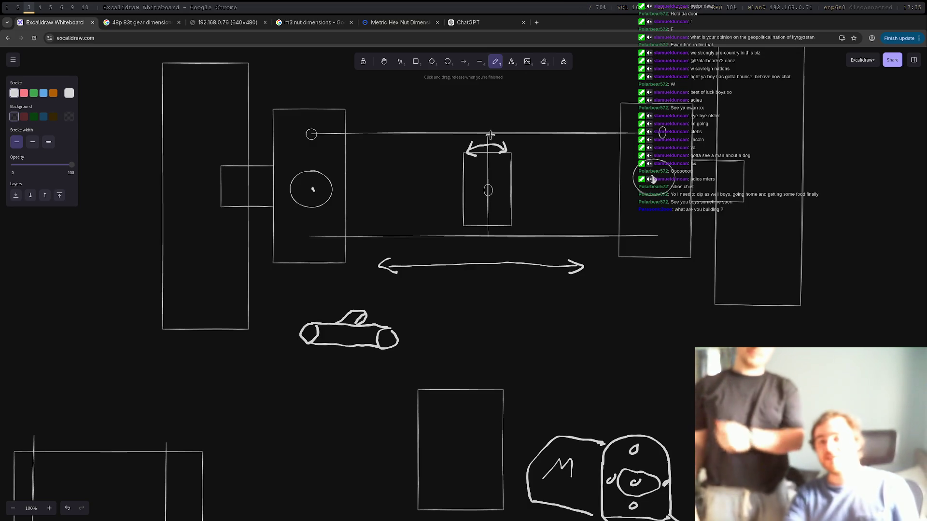
pyautogui.press('o')
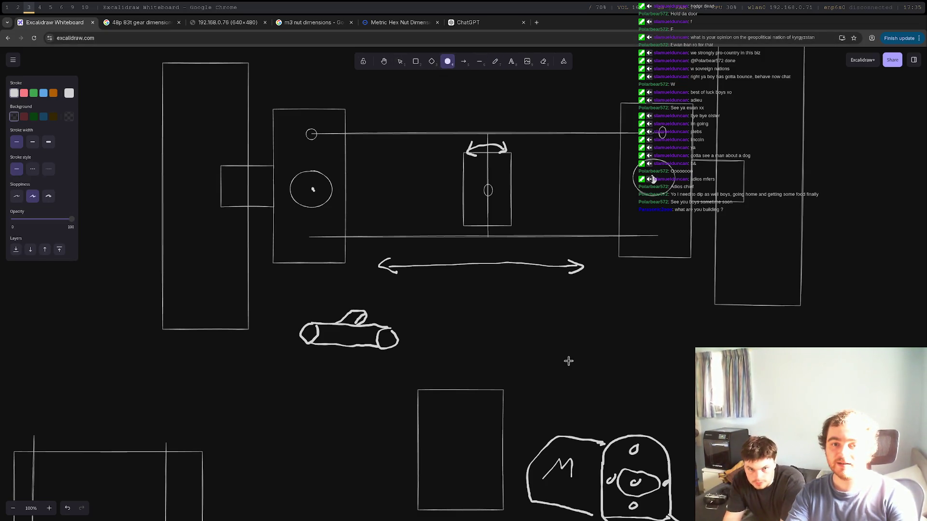
# Draw a large end circle with long top and bottom edge lines extending right.
pyautogui.moveTo(539, 324)
pyautogui.mouseDown()
pyautogui.moveTo(581, 358)
pyautogui.moveTo(593, 382)
pyautogui.mouseUp()
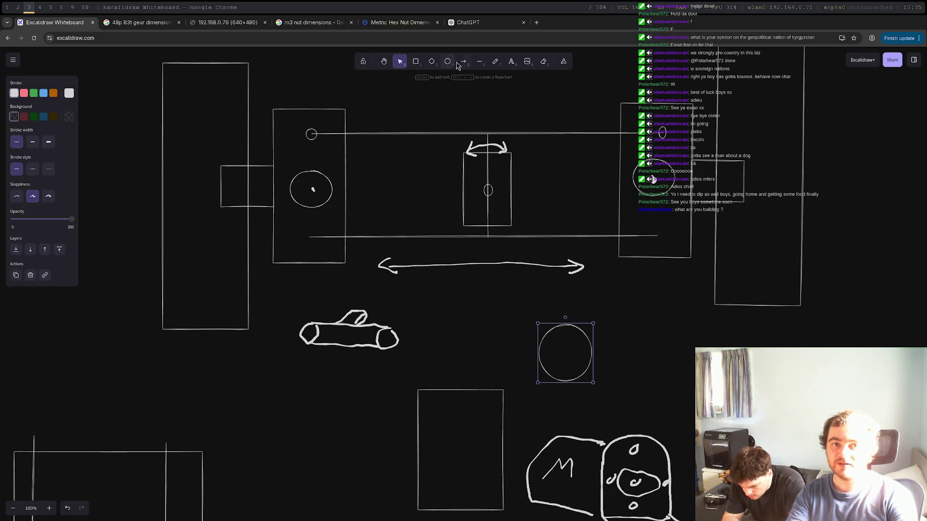
pyautogui.click(479, 62)
pyautogui.click(566, 324)
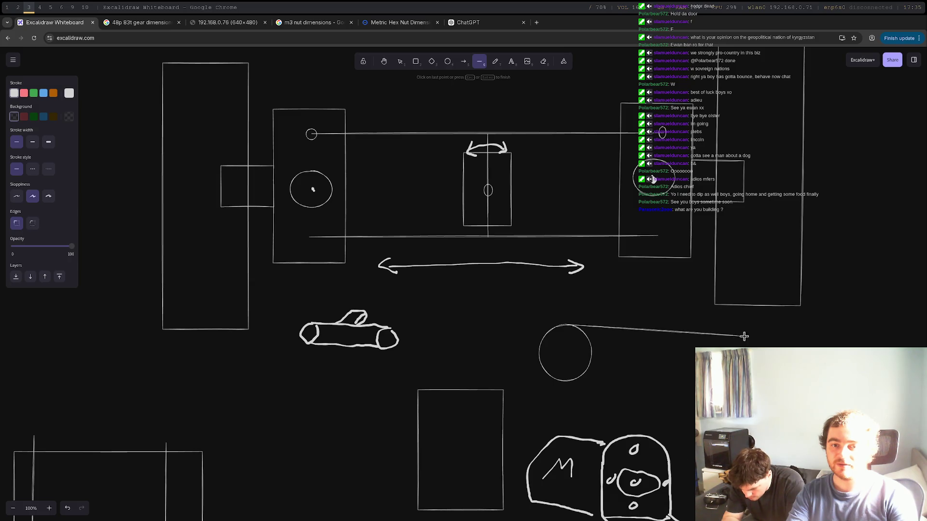
pyautogui.click(767, 327)
pyautogui.press('Escape')
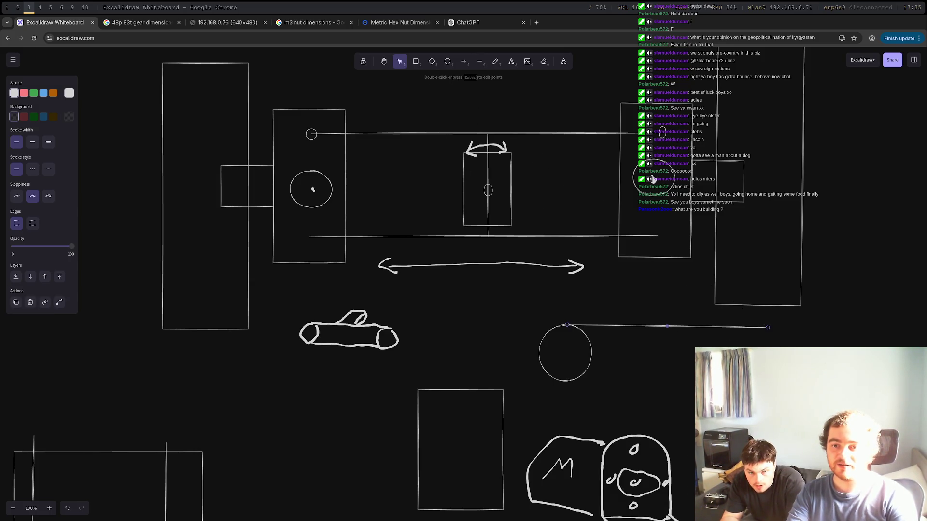
pyautogui.click(480, 62)
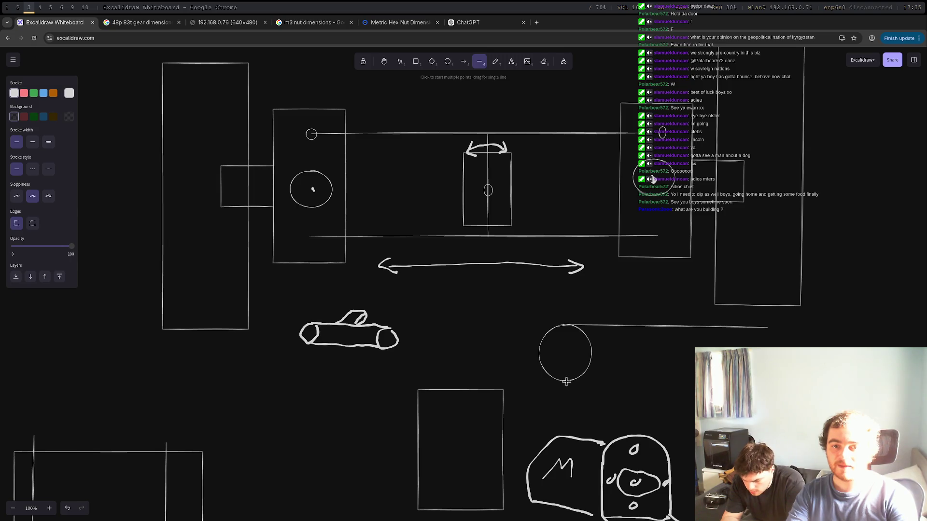
pyautogui.moveTo(564, 382); pyautogui.dragTo(736, 383)
# Add a far-end circle and a hole inside the near-end circle, then return to FreeCAD.
pyautogui.press('o')
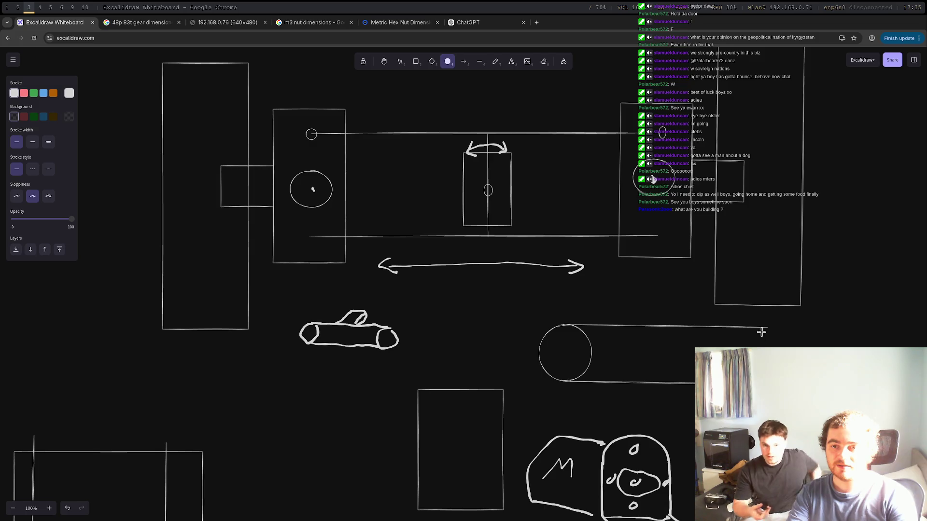
pyautogui.moveTo(761, 332)
pyautogui.mouseDown()
pyautogui.moveTo(808, 358)
pyautogui.moveTo(799, 340)
pyautogui.mouseUp()
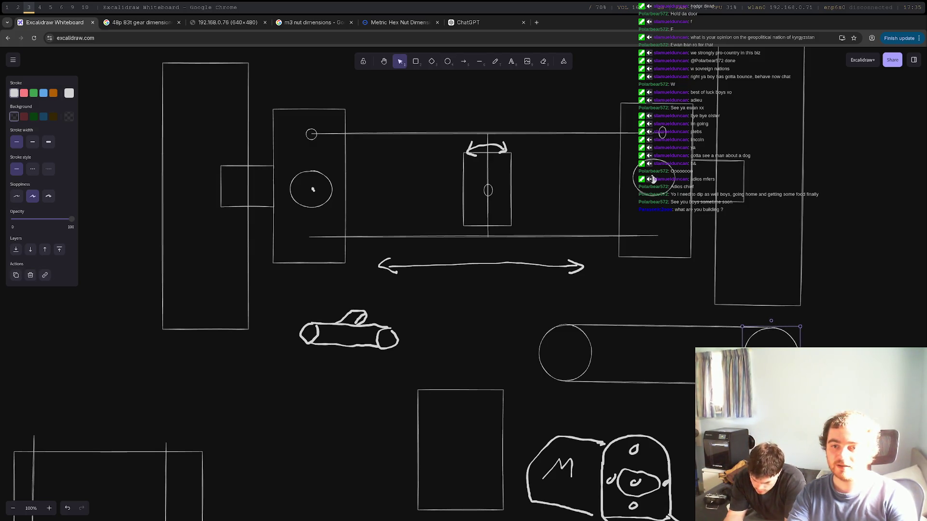
pyautogui.click(878, 320)
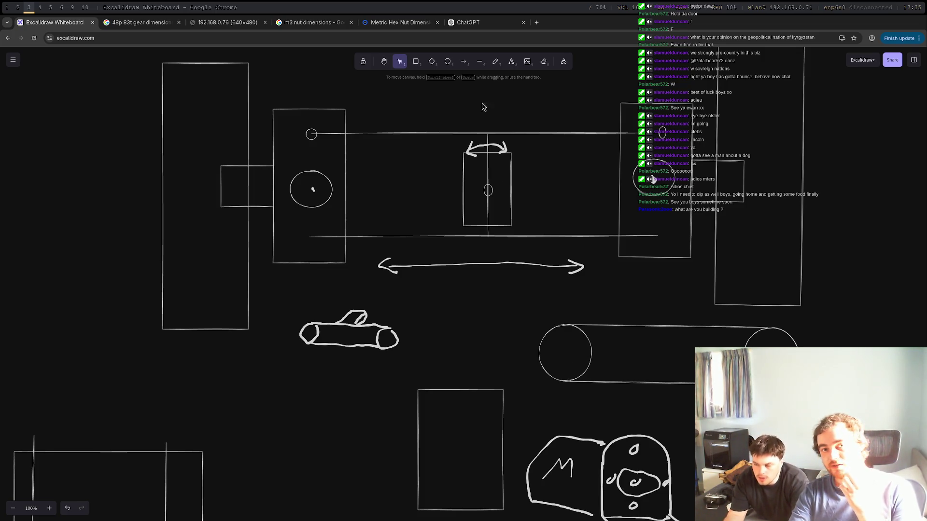
pyautogui.click(447, 62)
pyautogui.moveTo(551, 333)
pyautogui.mouseDown()
pyautogui.moveTo(577, 372)
pyautogui.moveTo(592, 373)
pyautogui.moveTo(573, 365)
pyautogui.mouseUp()
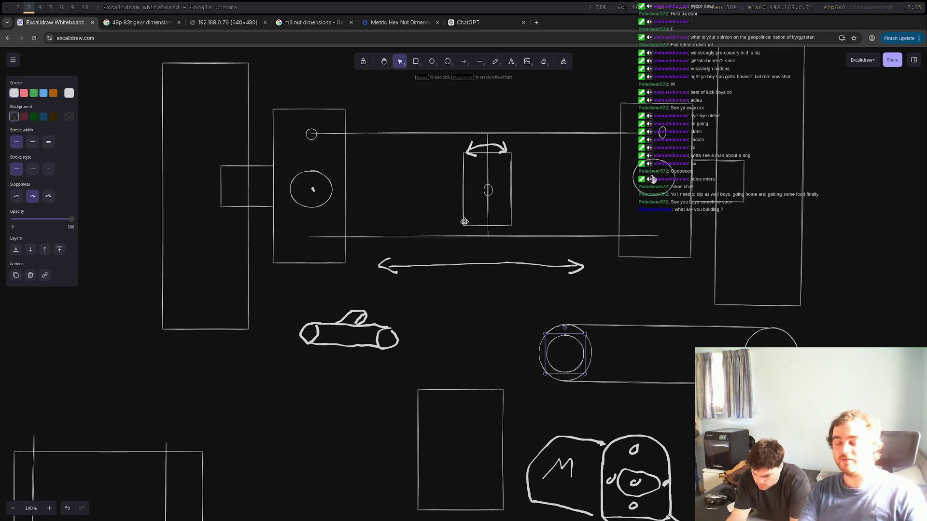
pyautogui.press('super+2')
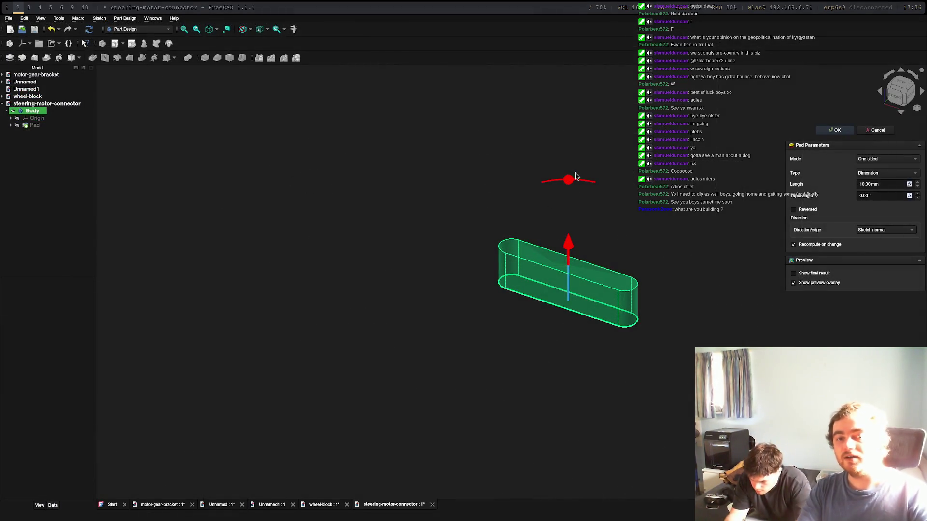
# Cancel the pad, reopen the slot sketch and undo back to the 6 mm circles.
pyautogui.press('Escape')
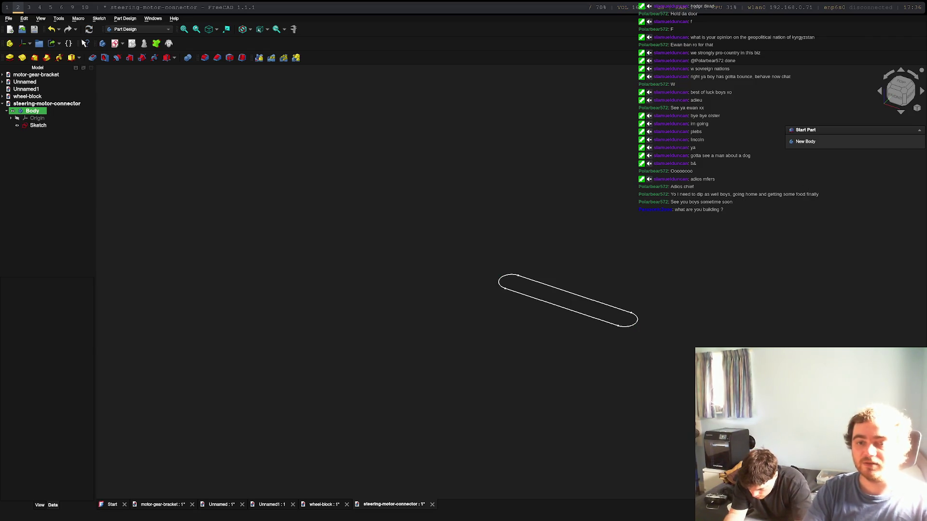
pyautogui.doubleClick(33, 126)
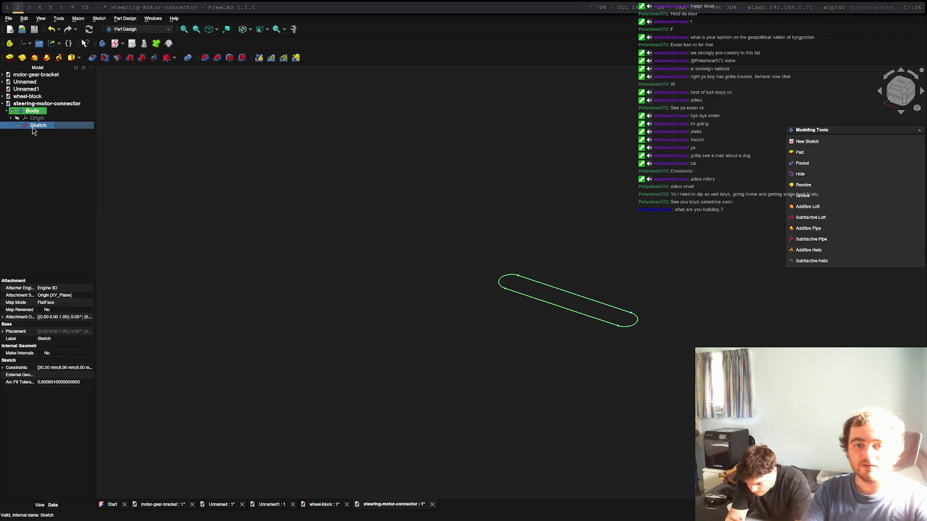
pyautogui.scroll(10, 514, 288)
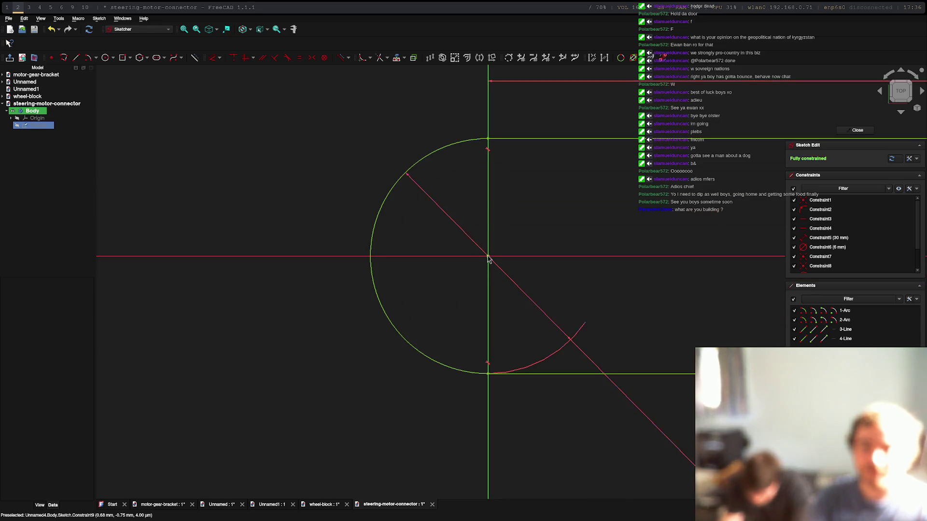
pyautogui.click(457, 227)
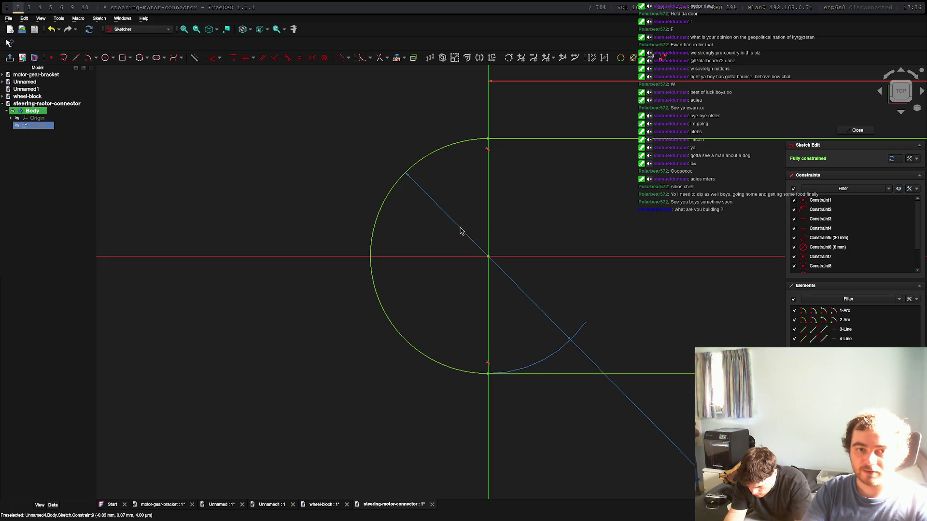
pyautogui.doubleClick(460, 230)
pyautogui.write('10')
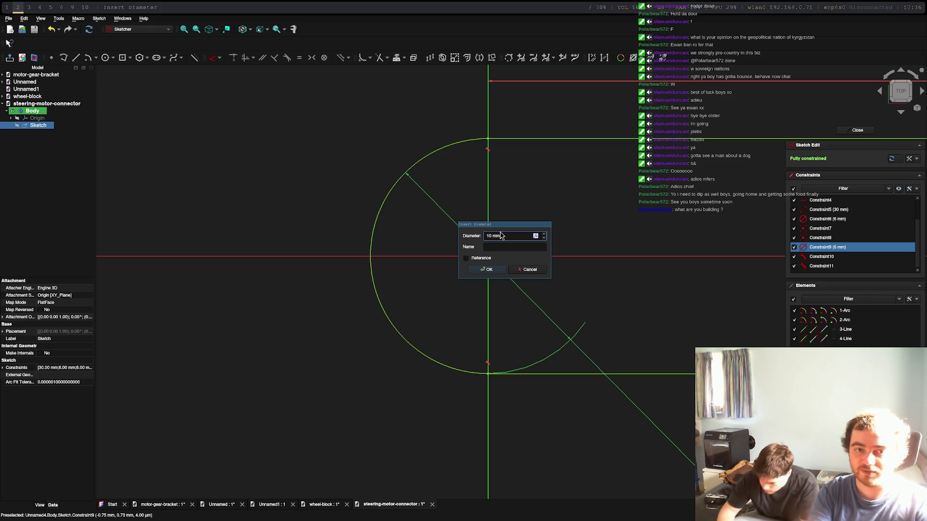
pyautogui.press('Return')
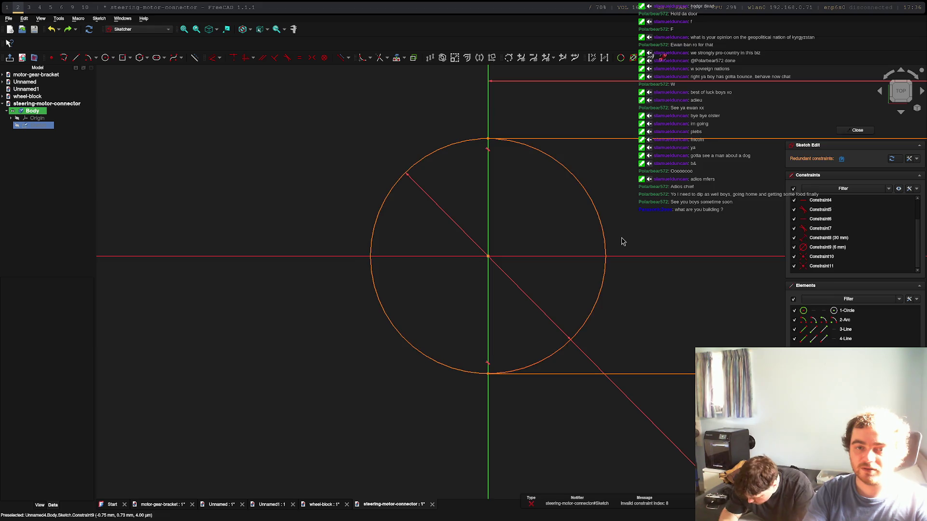
pyautogui.hotkey('ctrl', 'z')
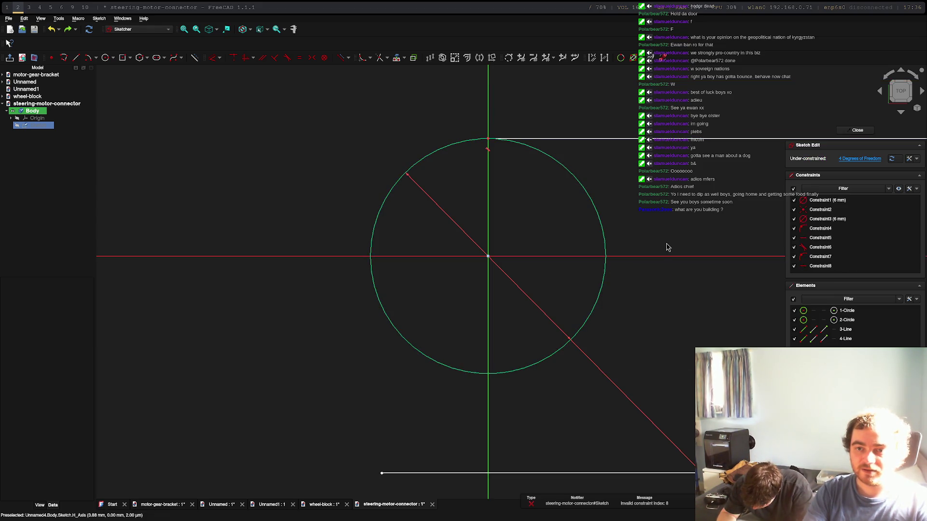
pyautogui.hotkey('ctrl', 'z')
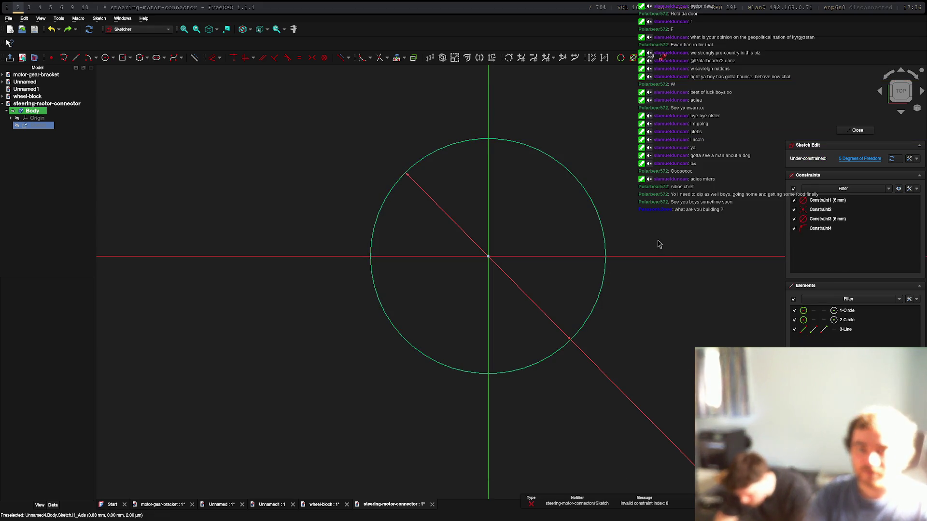
# Switch to the Top view so the sketch circles appear perfectly round.
pyautogui.moveTo(658, 244); pyautogui.dragTo(341, 232, button='middle')
pyautogui.press('2')
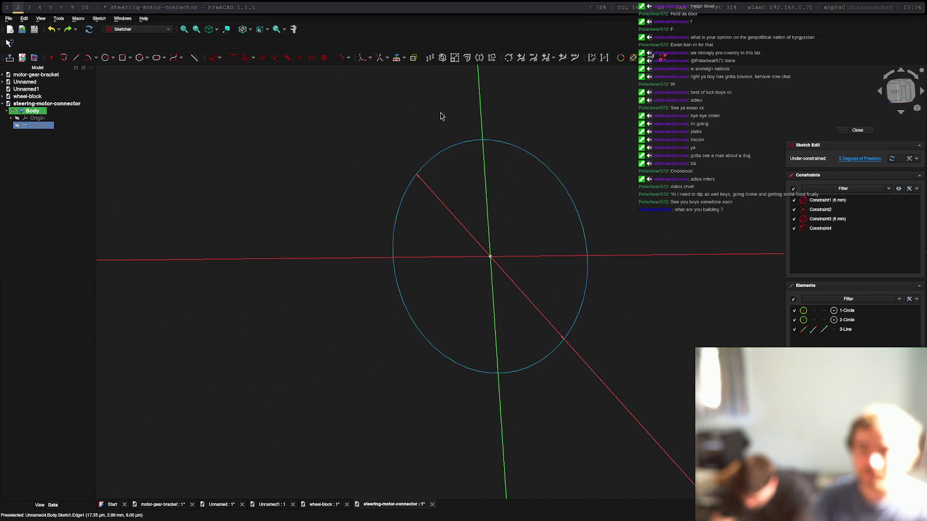
pyautogui.scroll(-5, 410, 183)
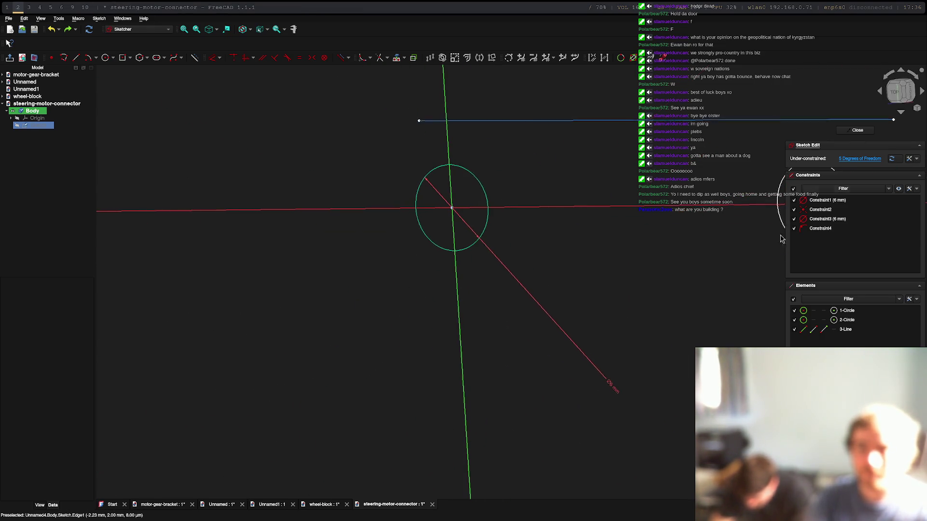
# Change both circle diameters from 6 mm to 10 mm, then select the line's left end and left circle.
pyautogui.scroll(-3, 510, 226)
pyautogui.scroll(5, 496, 219)
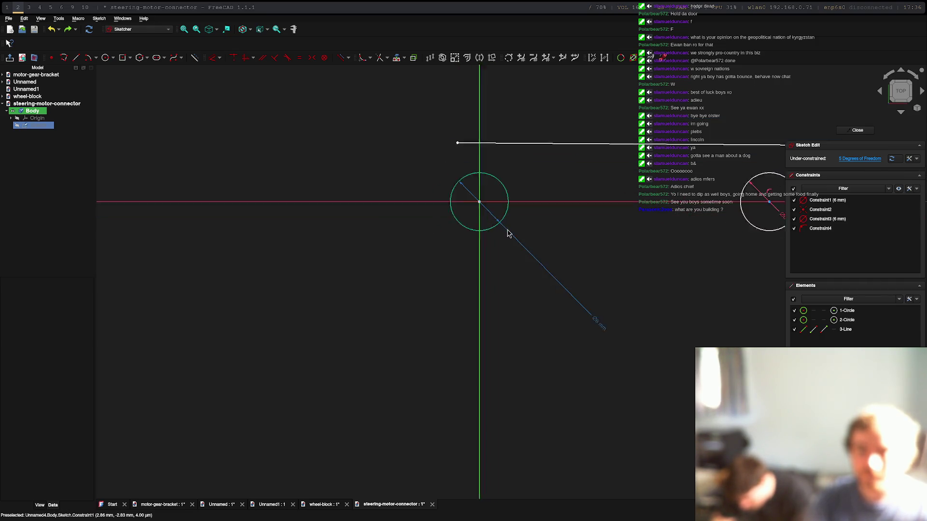
pyautogui.scroll(-4, 589, 295)
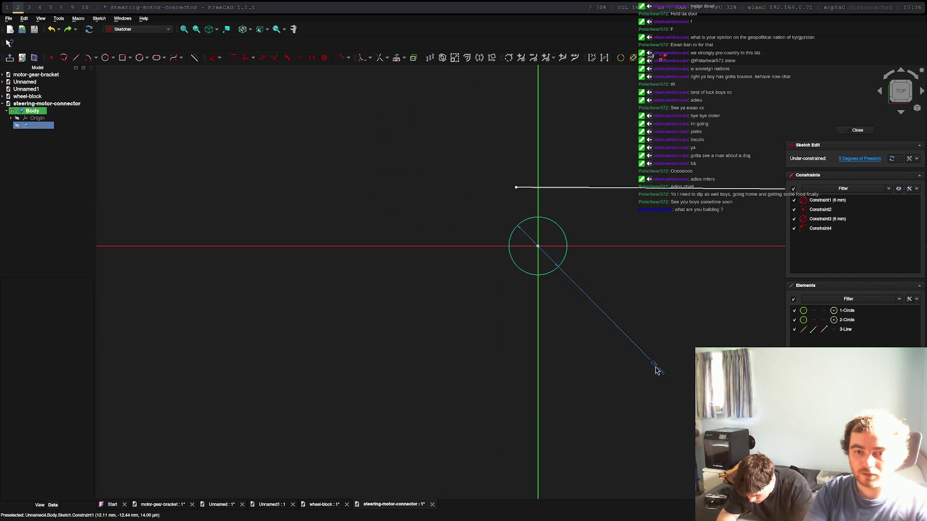
pyautogui.doubleClick(656, 367)
pyautogui.write('10')
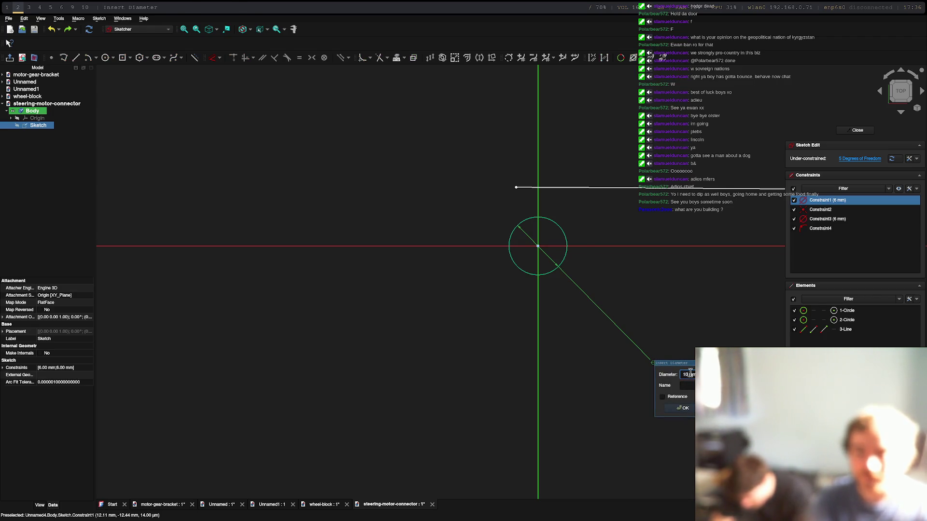
pyautogui.press('Return')
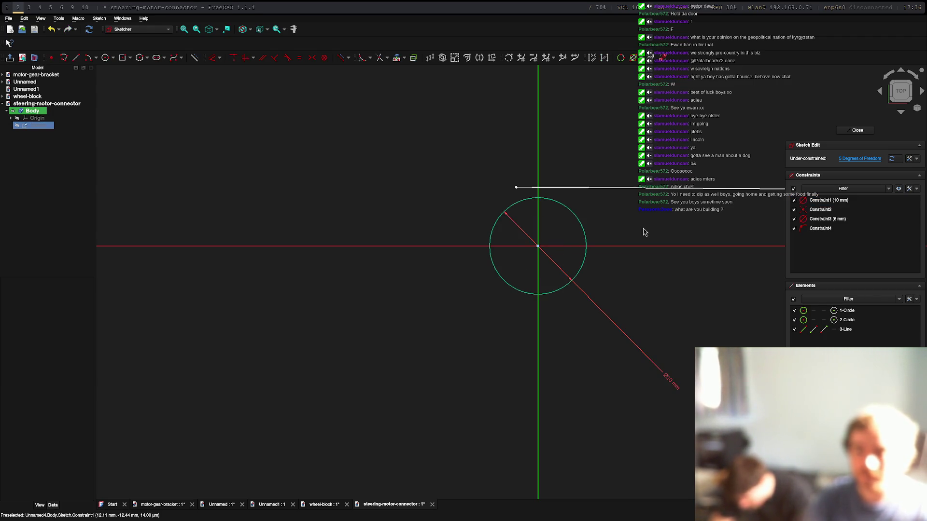
pyautogui.scroll(-2, 485, 220)
pyautogui.moveTo(577, 228)
pyautogui.mouseDown(button='middle')
pyautogui.moveTo(595, 250)
pyautogui.moveTo(492, 249)
pyautogui.mouseUp(button='middle')
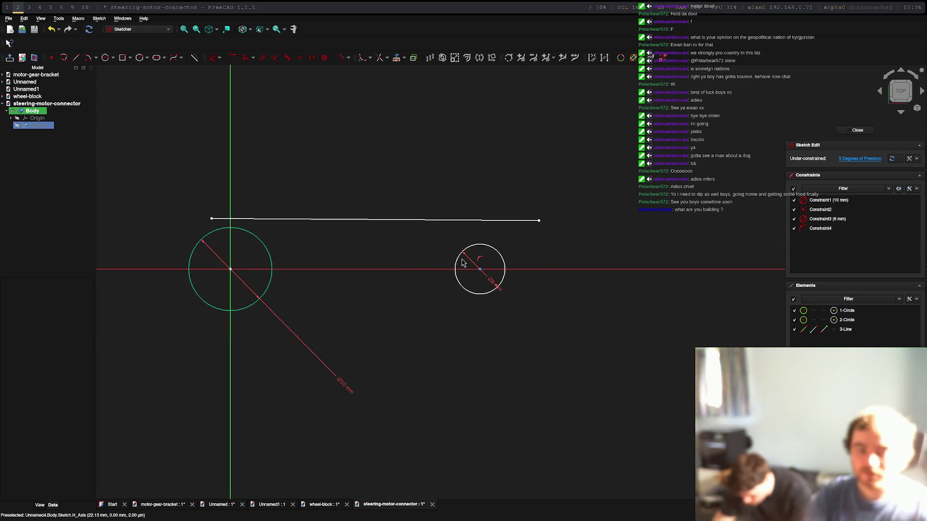
pyautogui.doubleClick(499, 286)
pyautogui.write('10')
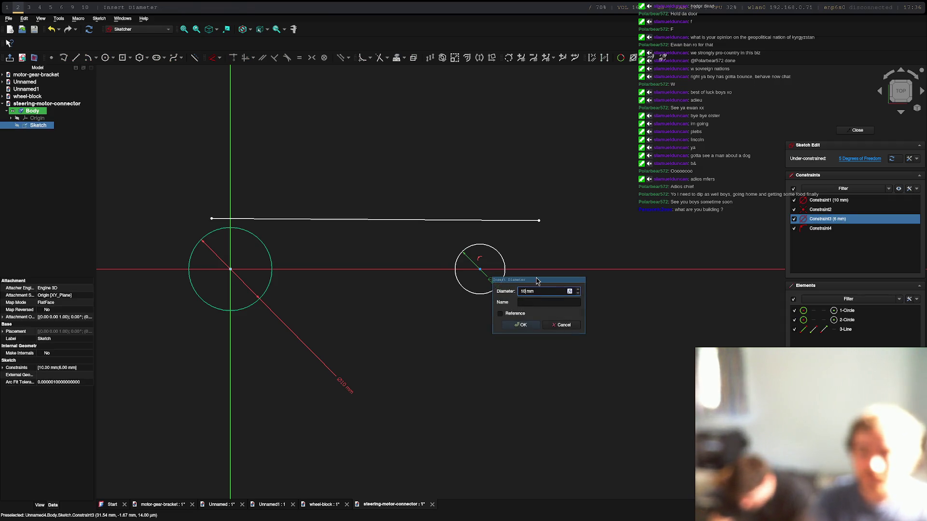
pyautogui.press('Return')
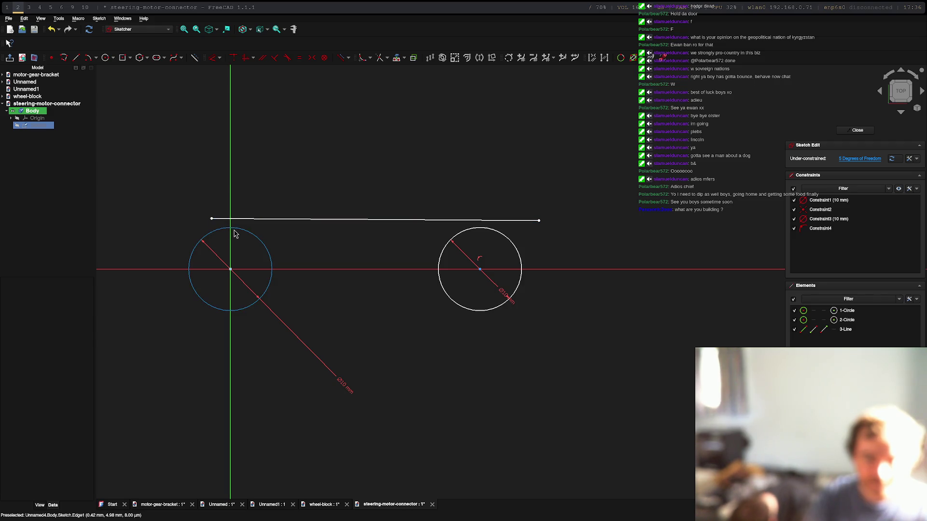
pyautogui.click(212, 219)
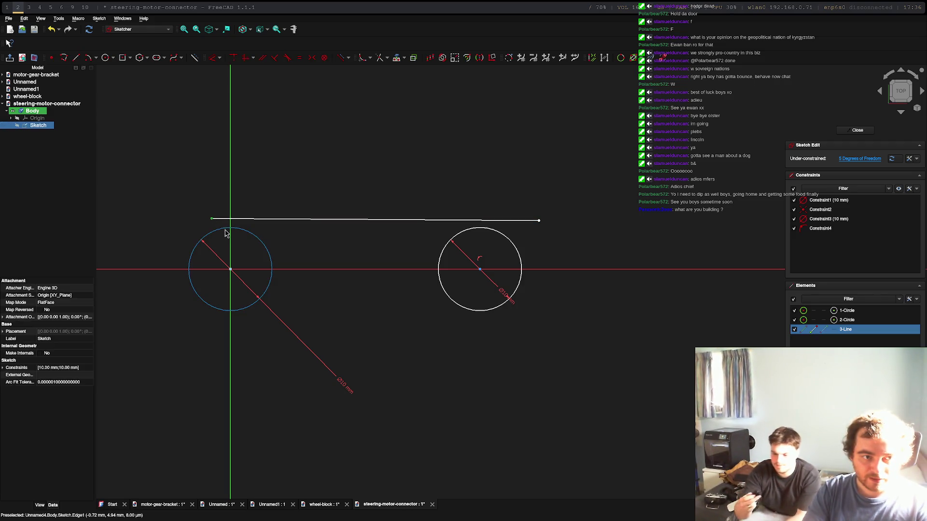
pyautogui.click(227, 231)
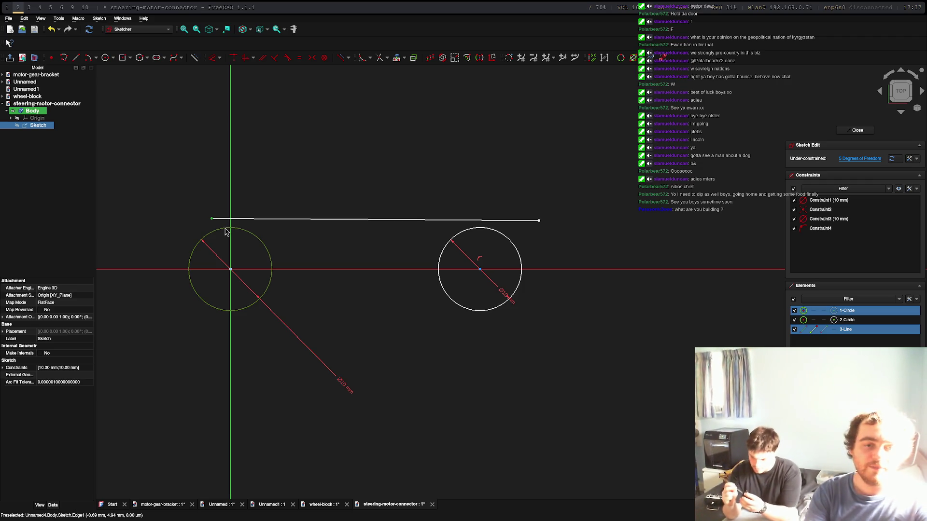
# Make the top line's left end tangent to the left circle and attempt the right end.
pyautogui.click(286, 59)
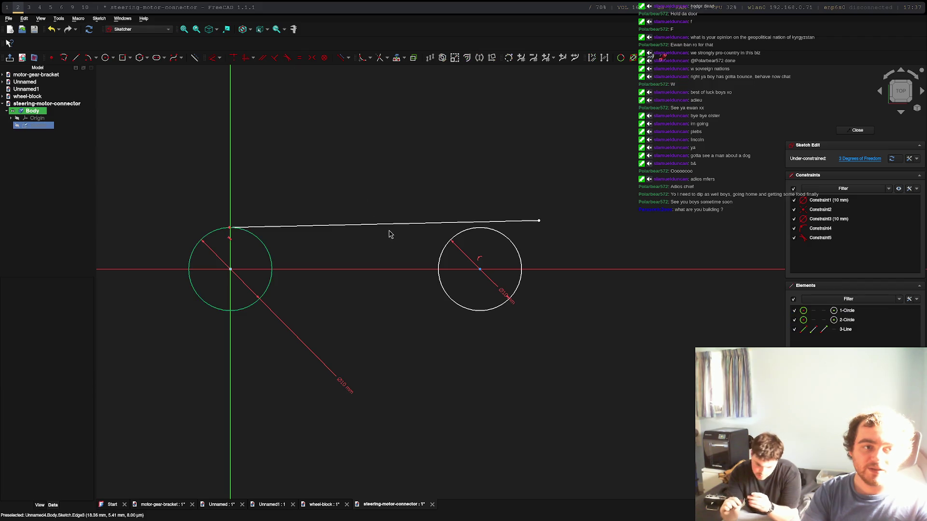
pyautogui.click(539, 222)
pyautogui.click(453, 242)
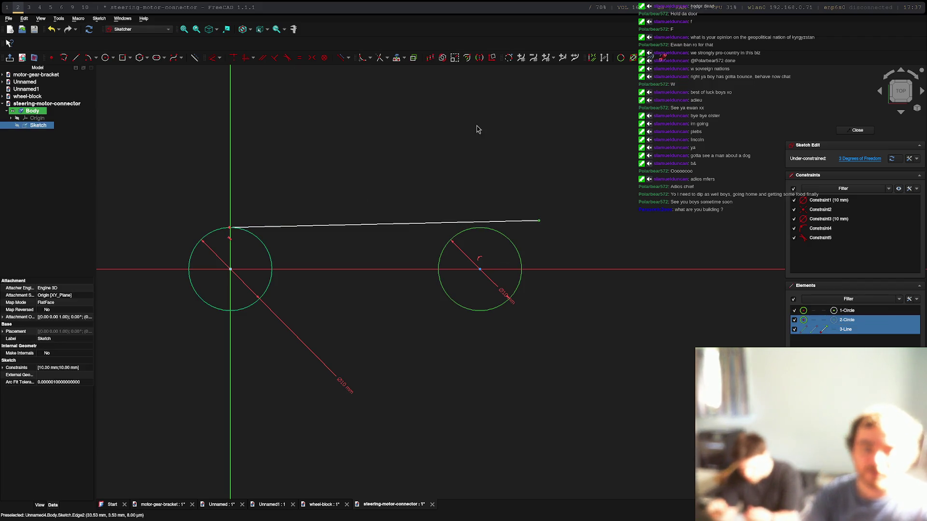
pyautogui.click(212, 59)
pyautogui.click(531, 202)
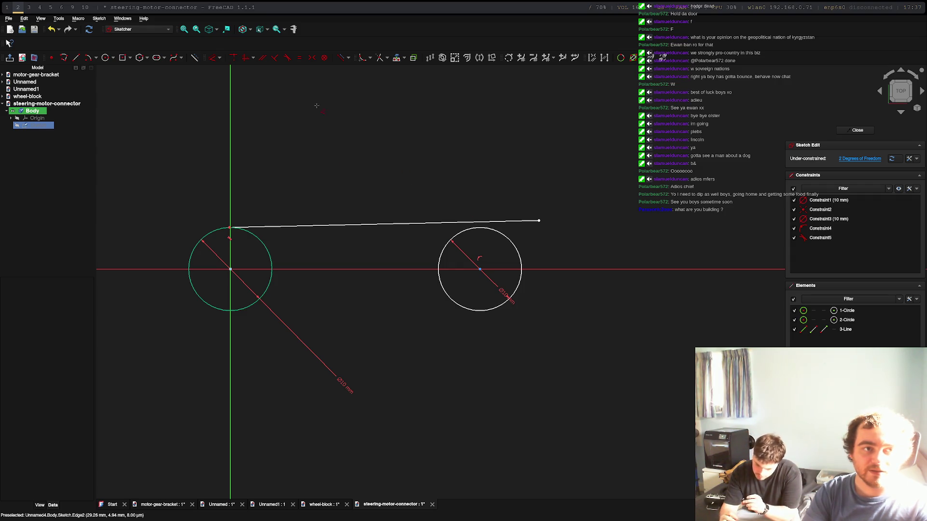
pyautogui.press('Escape')
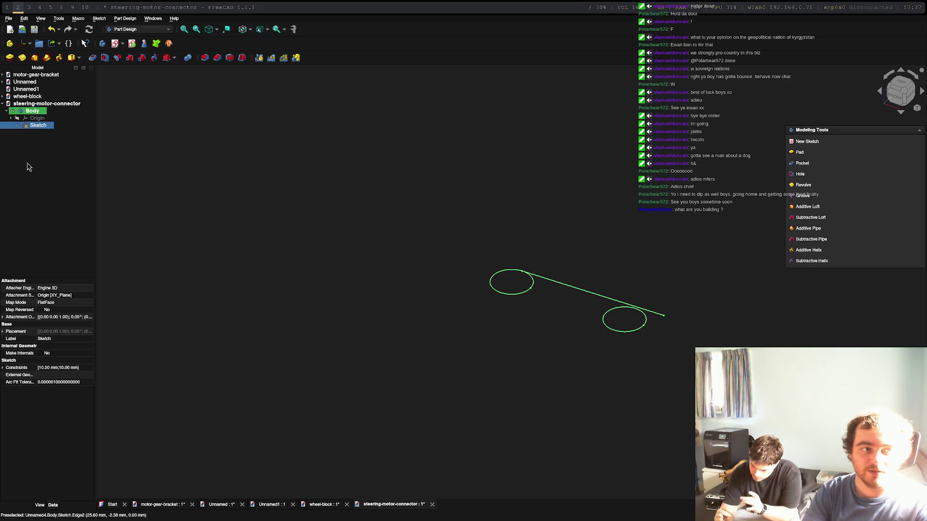
pyautogui.doubleClick(36, 126)
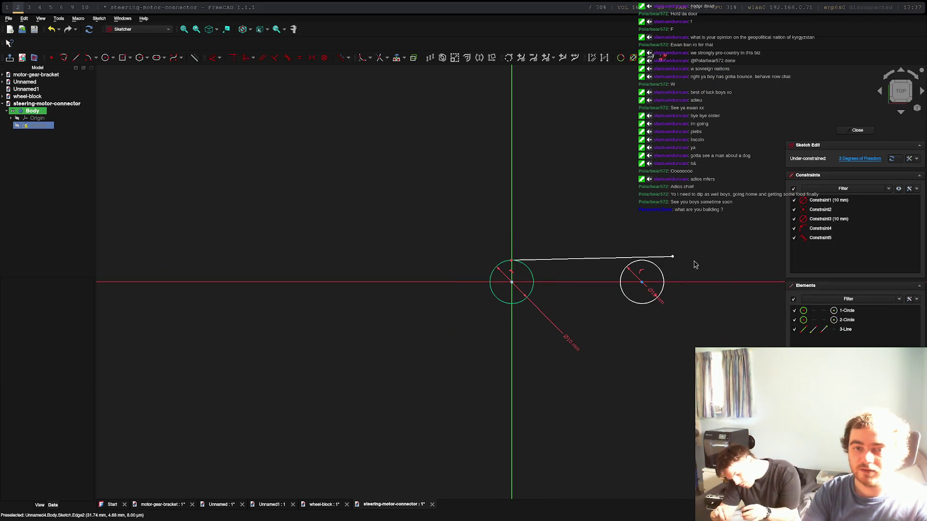
# Make the top line tangent to the right circle, reapplying it after undoing a first try.
pyautogui.click(675, 260)
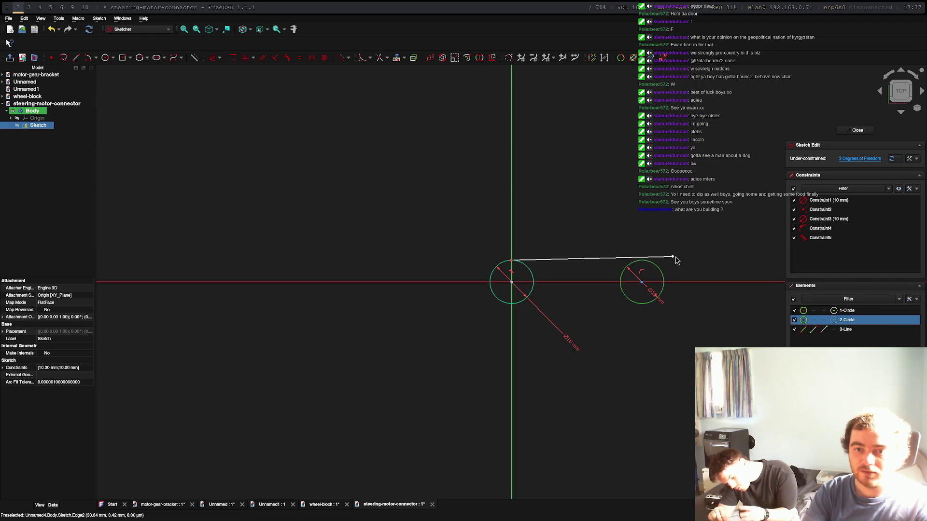
pyautogui.click(674, 258)
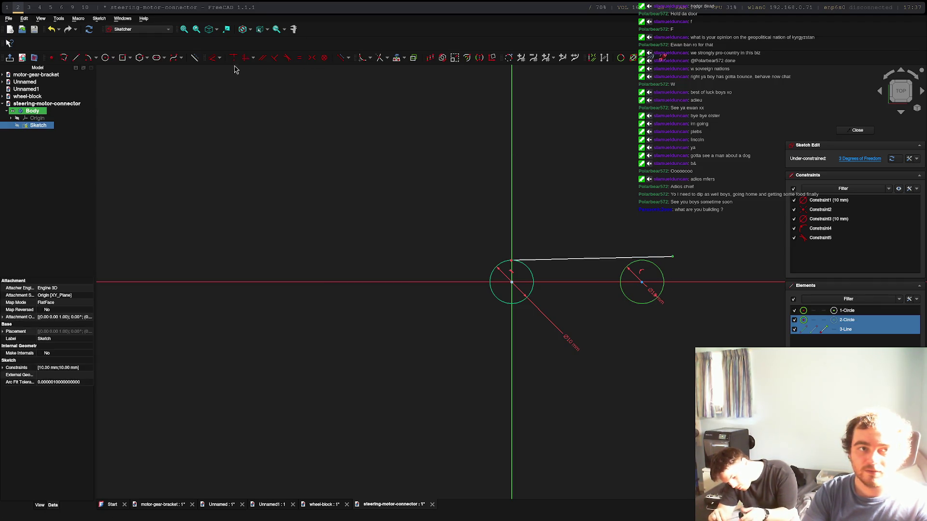
pyautogui.click(213, 58)
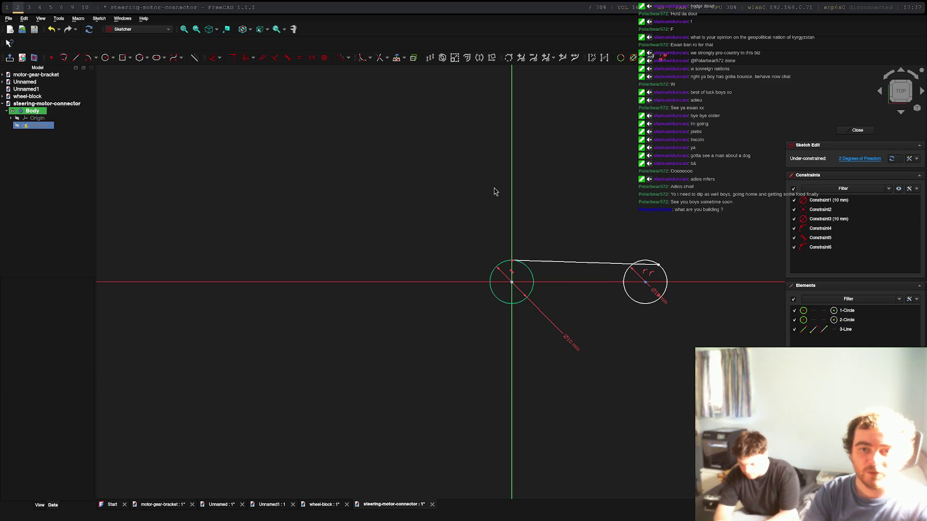
pyautogui.hotkey('ctrl', 'z')
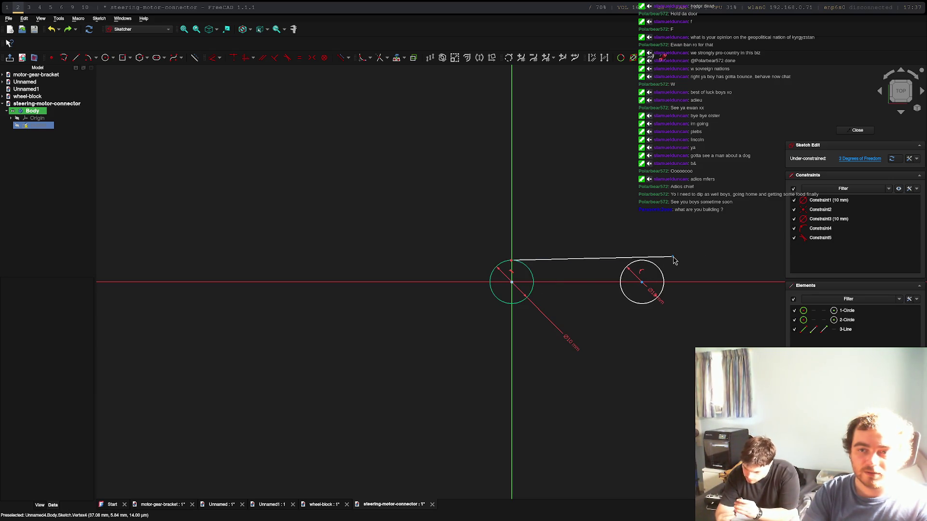
pyautogui.click(654, 266)
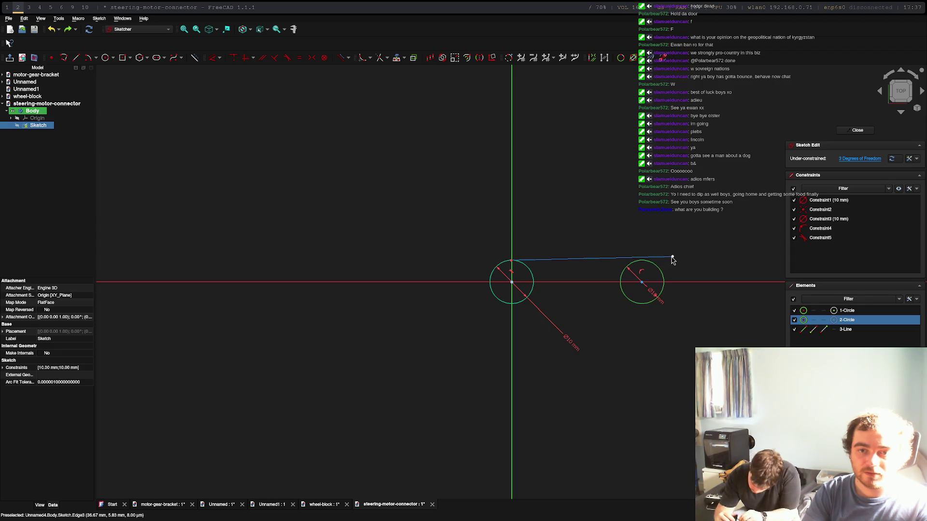
pyautogui.click(672, 258)
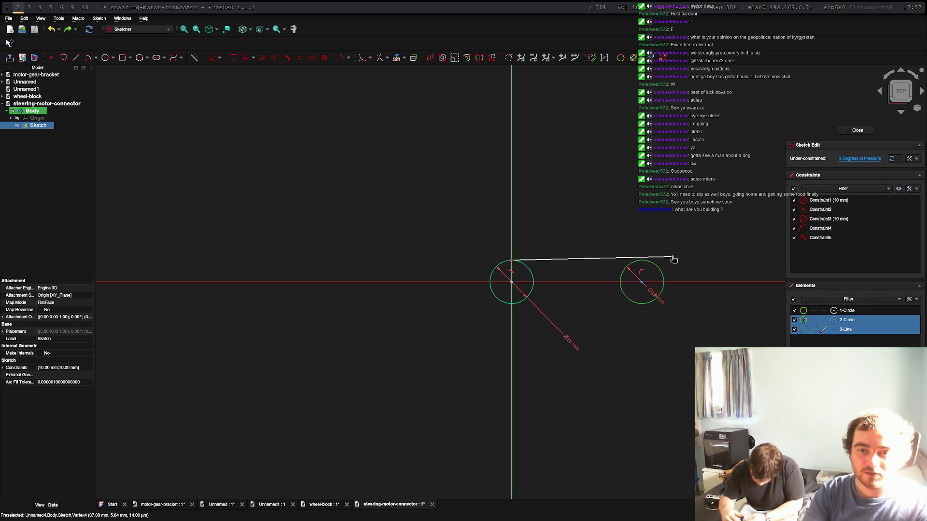
pyautogui.click(287, 57)
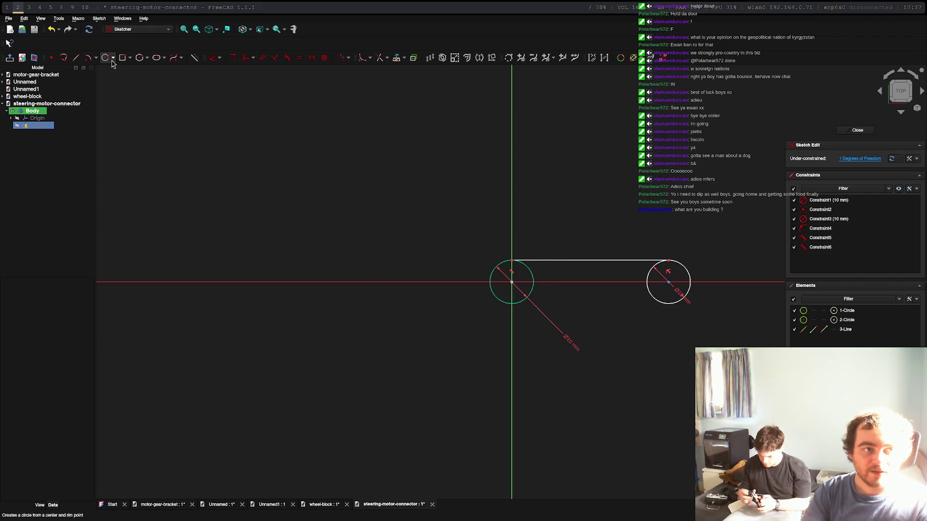
# Draw a bottom line and make both its ends tangent to the two circles.
pyautogui.click(76, 57)
pyautogui.click(486, 322)
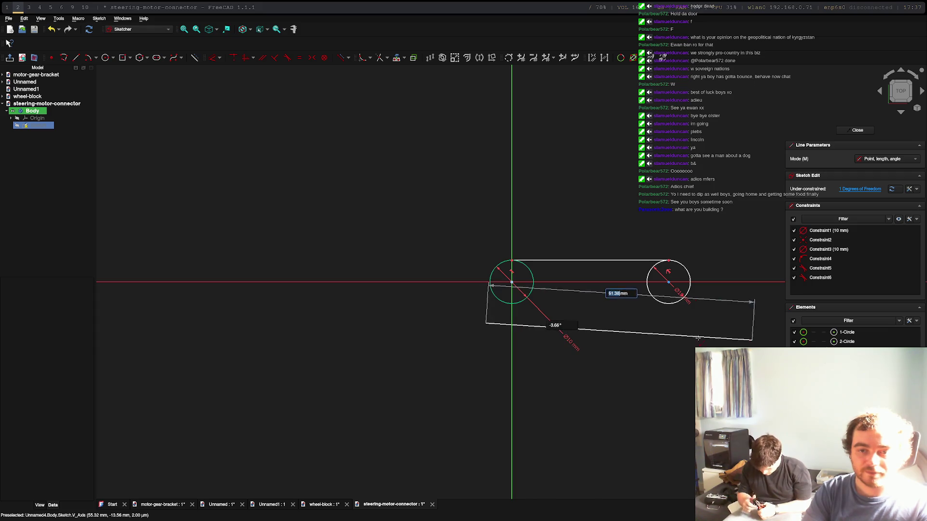
pyautogui.click(698, 338)
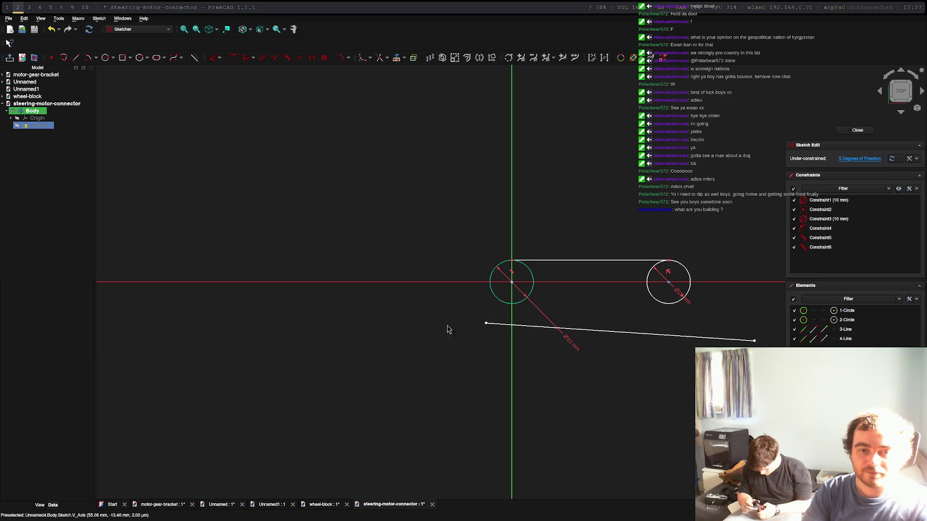
pyautogui.click(485, 323)
pyautogui.click(514, 306)
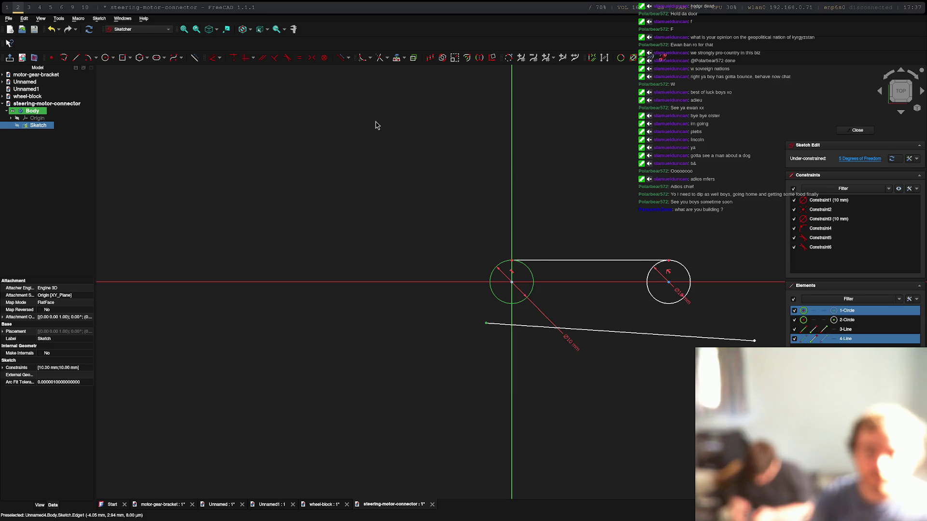
pyautogui.click(286, 59)
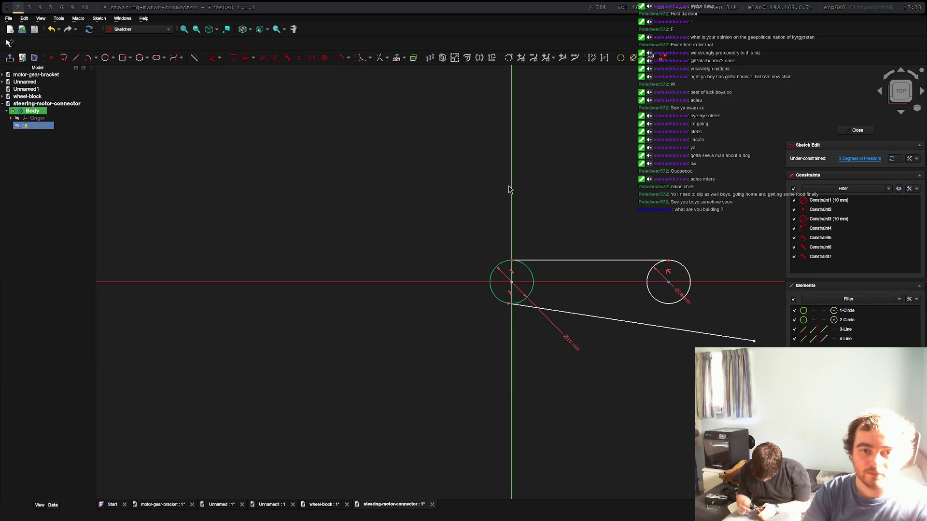
pyautogui.click(681, 300)
pyautogui.click(756, 342)
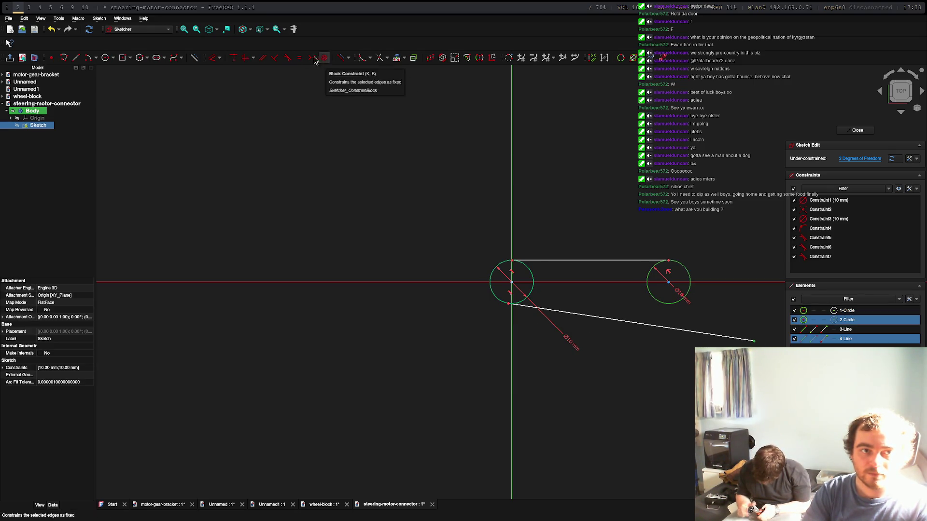
pyautogui.click(287, 59)
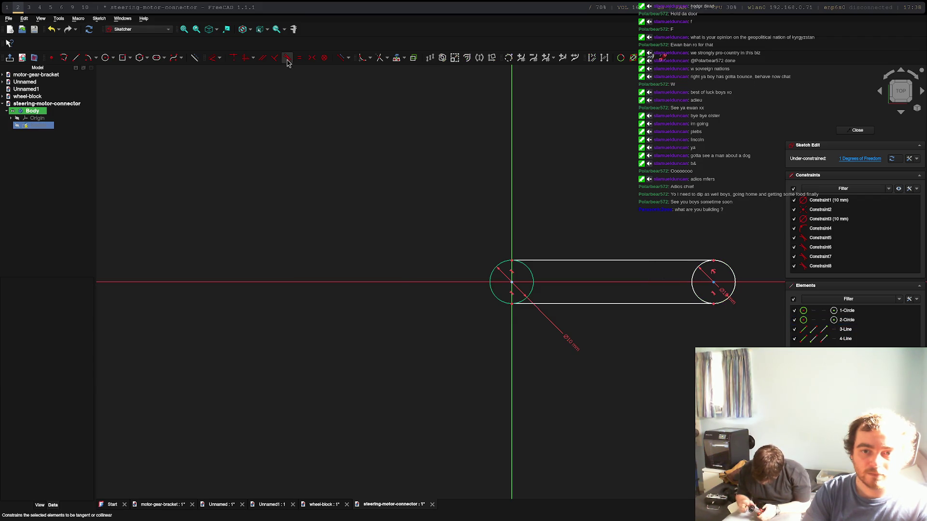
# Set a 10 mm distance dimension between the two circle centres.
pyautogui.click(513, 286)
pyautogui.click(713, 285)
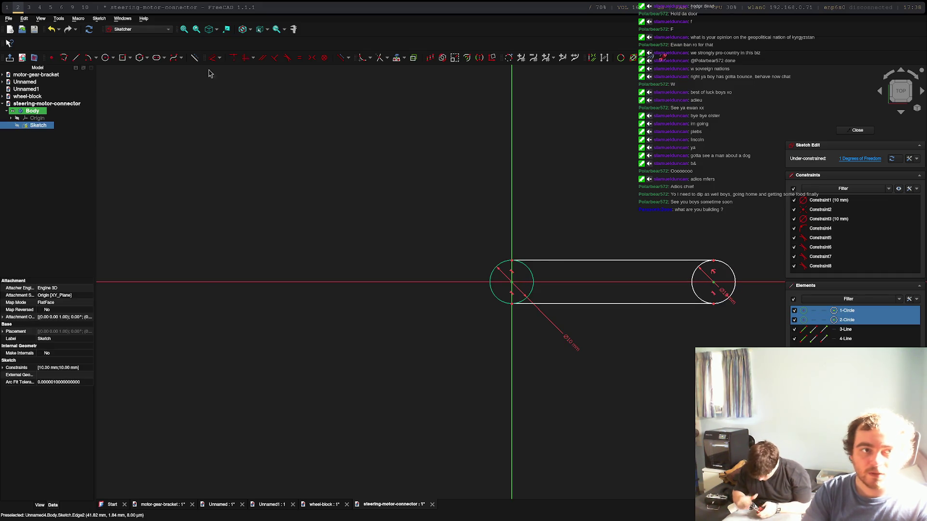
pyautogui.click(219, 58)
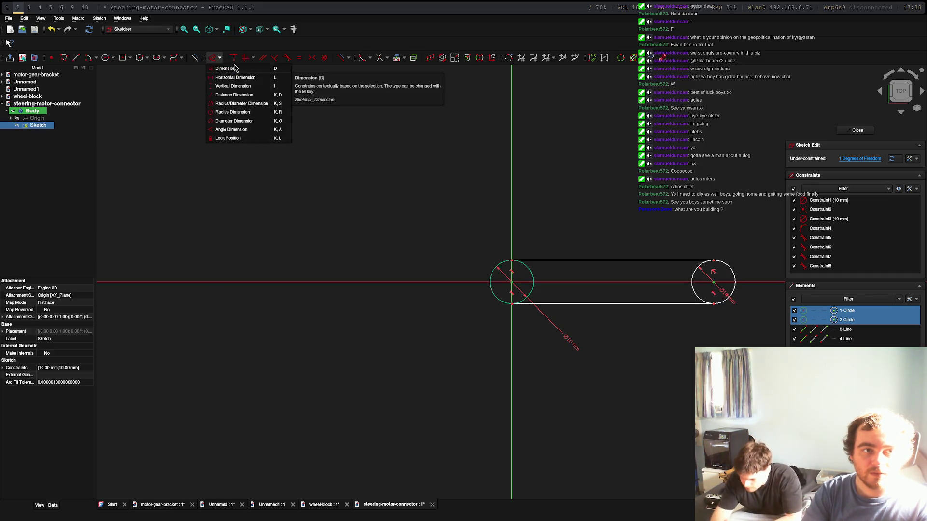
pyautogui.click(242, 95)
pyautogui.write('10')
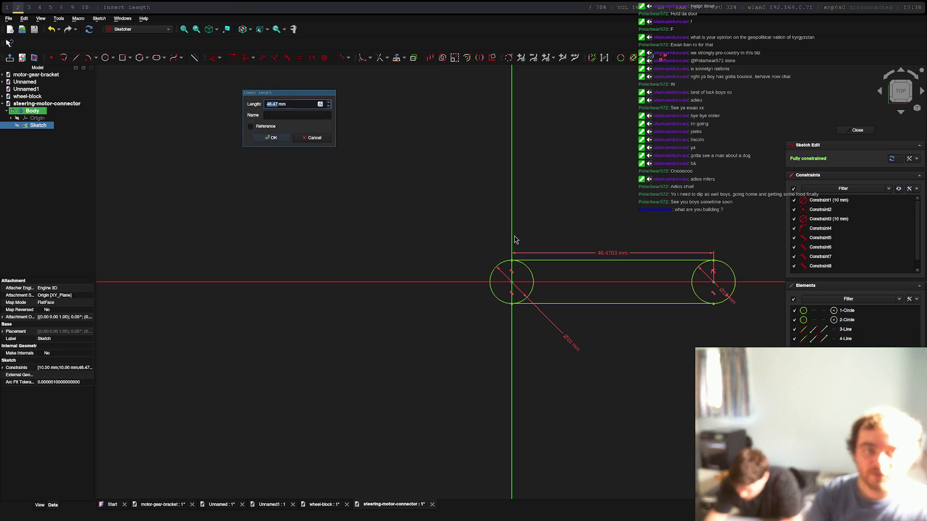
pyautogui.press('Return')
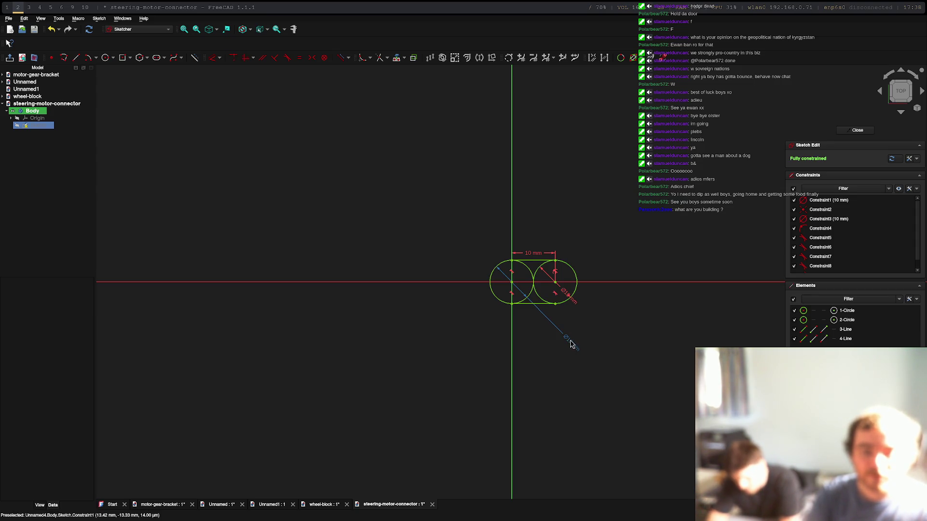
# Undo the 10 mm centre distance so the circles sit apart again.
pyautogui.hotkey('ctrl', 'z')
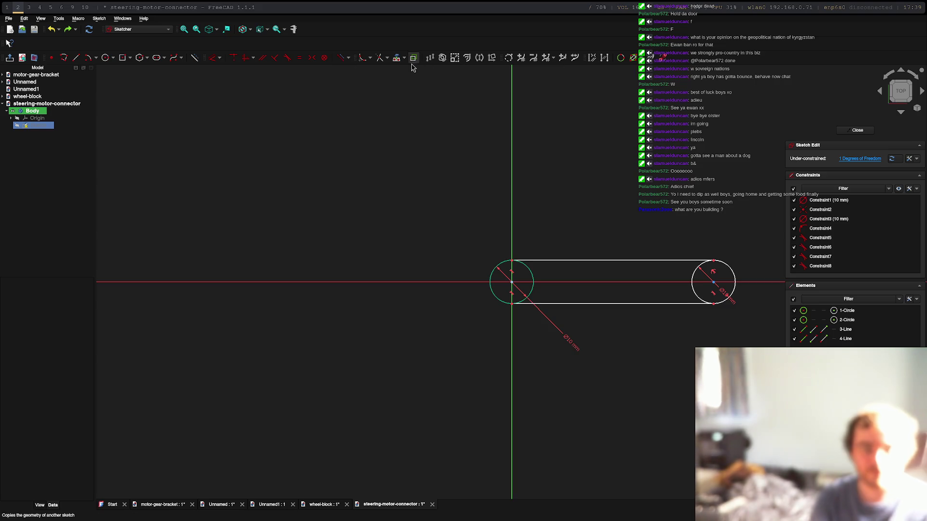
# Trim the inner halves of the left and right 10 mm circles into end arcs.
pyautogui.click(381, 63)
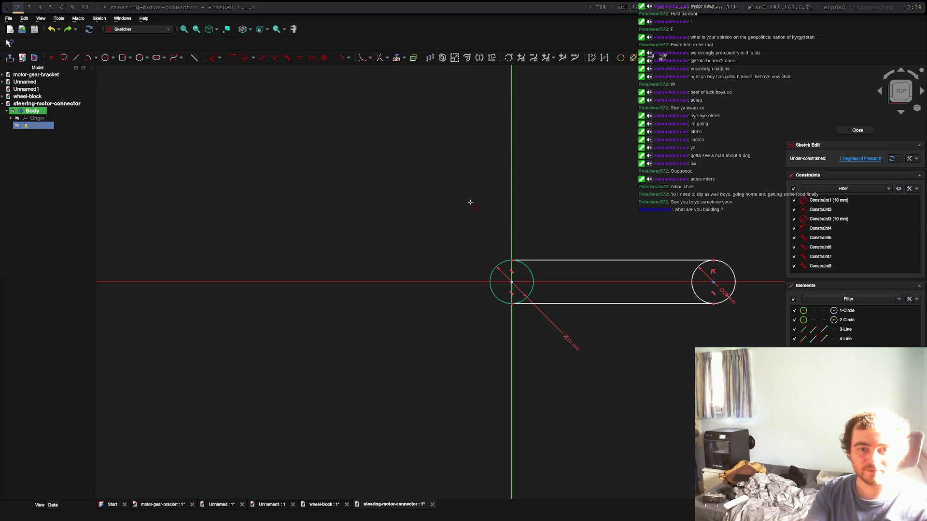
pyautogui.click(531, 274)
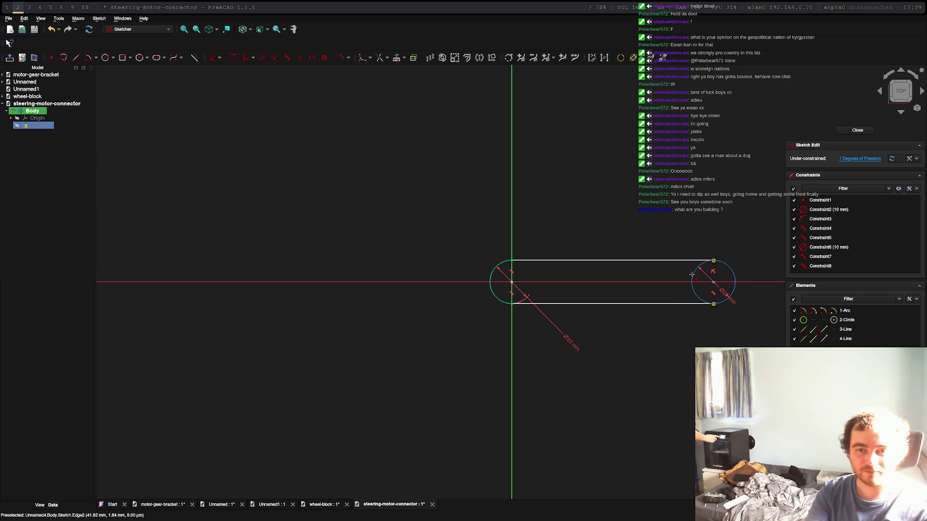
pyautogui.click(691, 275)
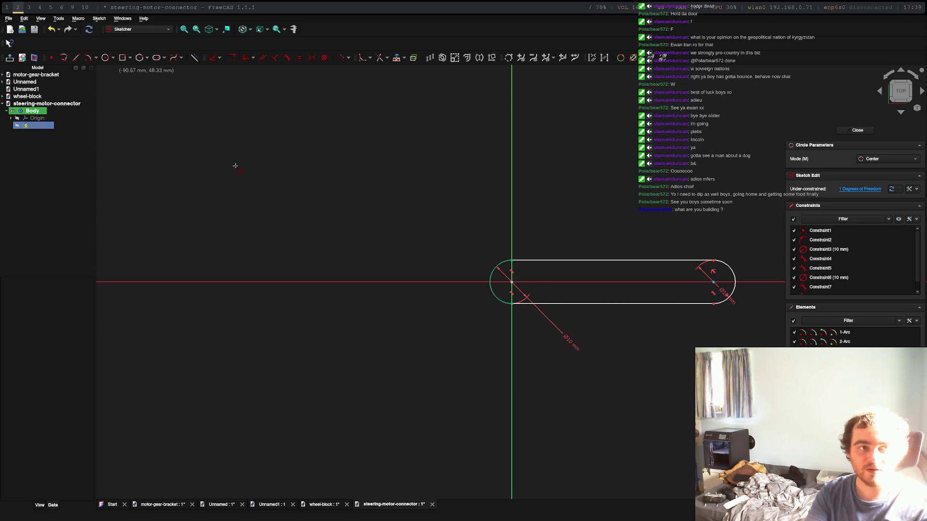
pyautogui.click(829, 247)
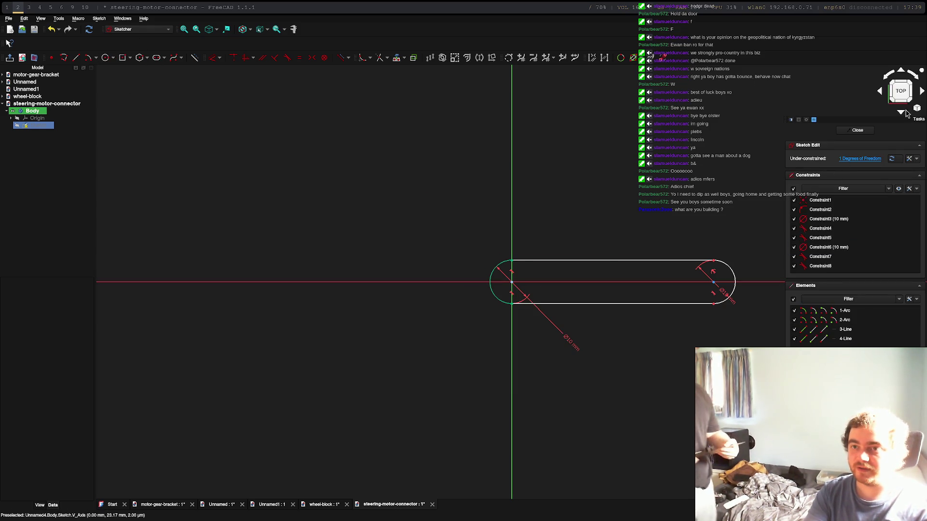
# Close the slot sketch and pad it 5 mm into a solid rounded bar.
pyautogui.click(857, 130)
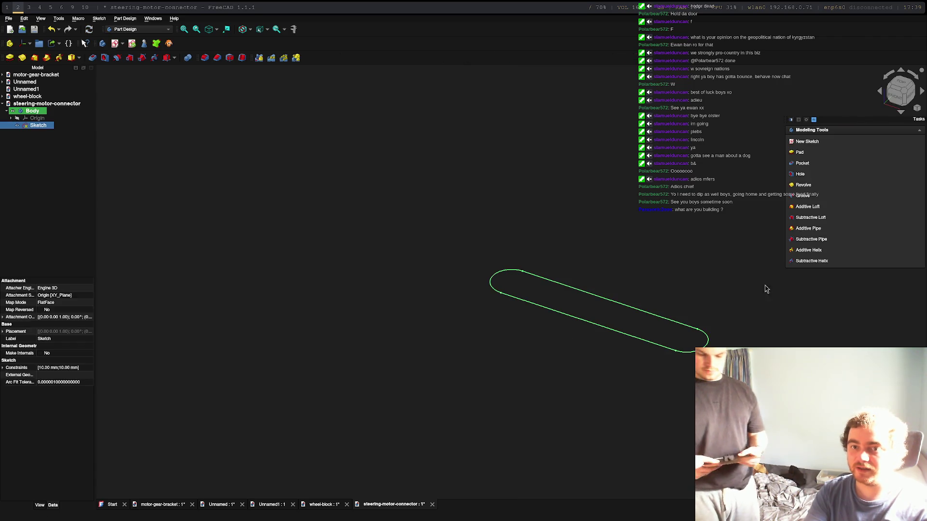
pyautogui.click(799, 152)
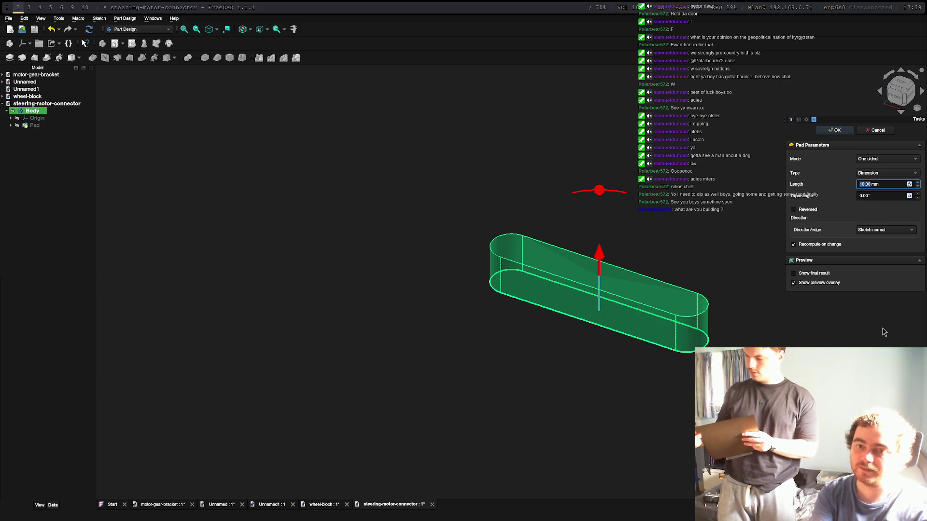
pyautogui.write('5')
pyautogui.press('Return')
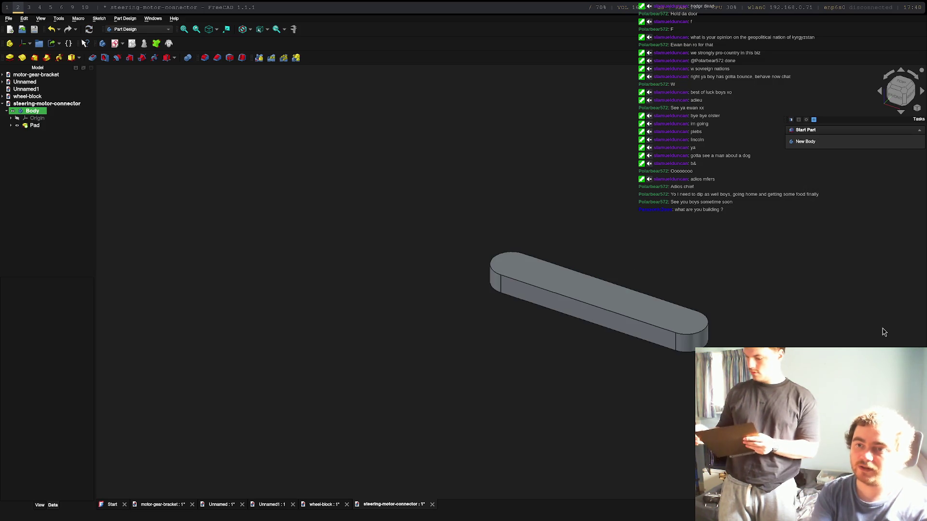
pyautogui.click(680, 324)
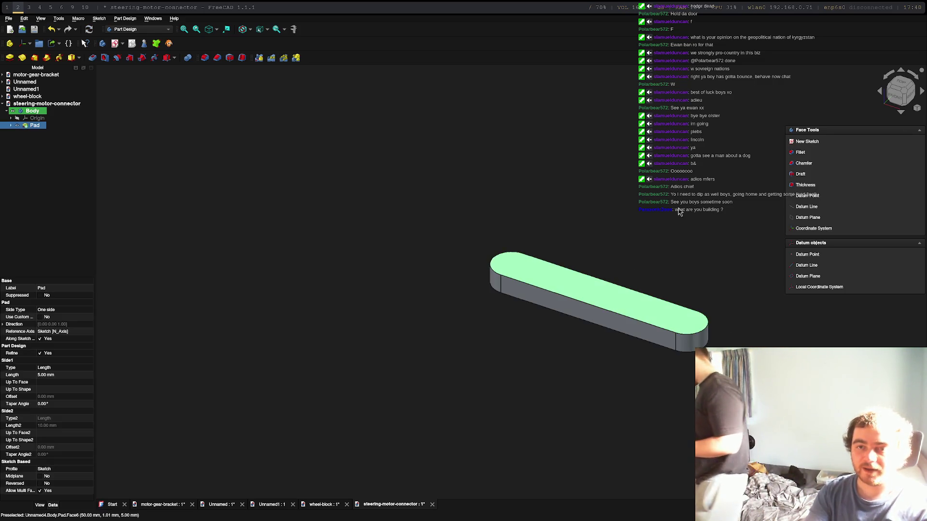
# Start a sketch on the bar's top face and import both end arcs as external geometry.
pyautogui.click(801, 140)
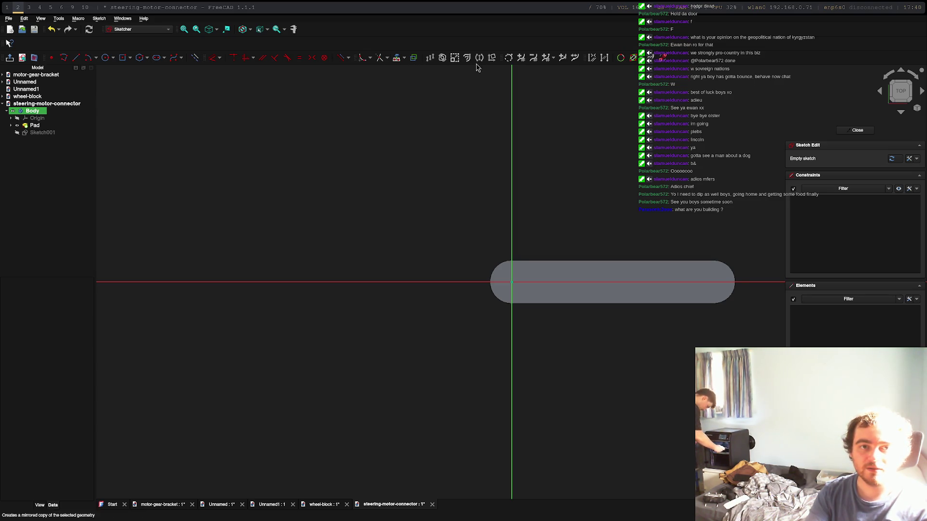
pyautogui.click(406, 64)
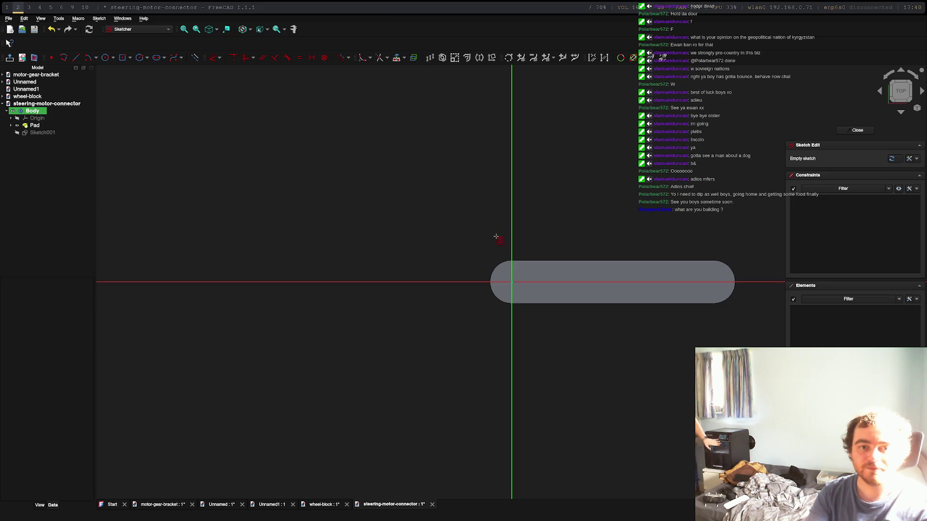
pyautogui.click(492, 272)
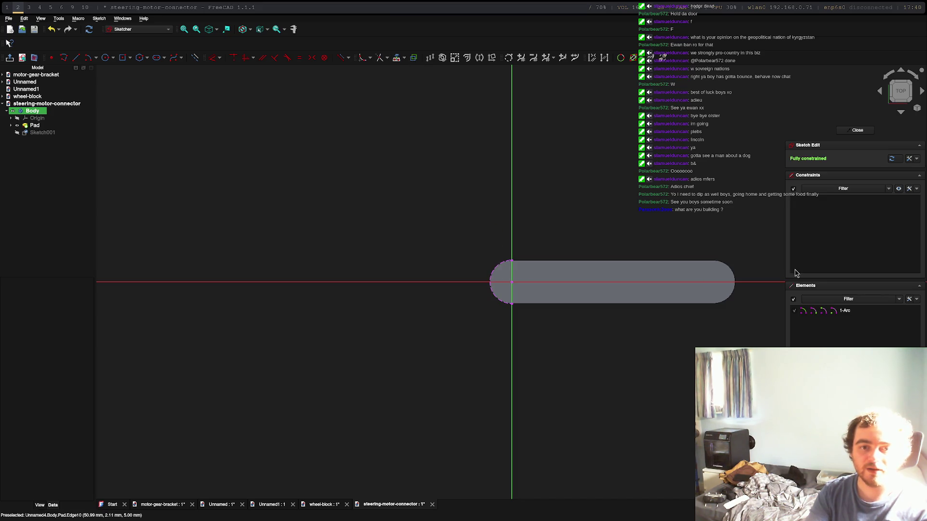
pyautogui.click(734, 278)
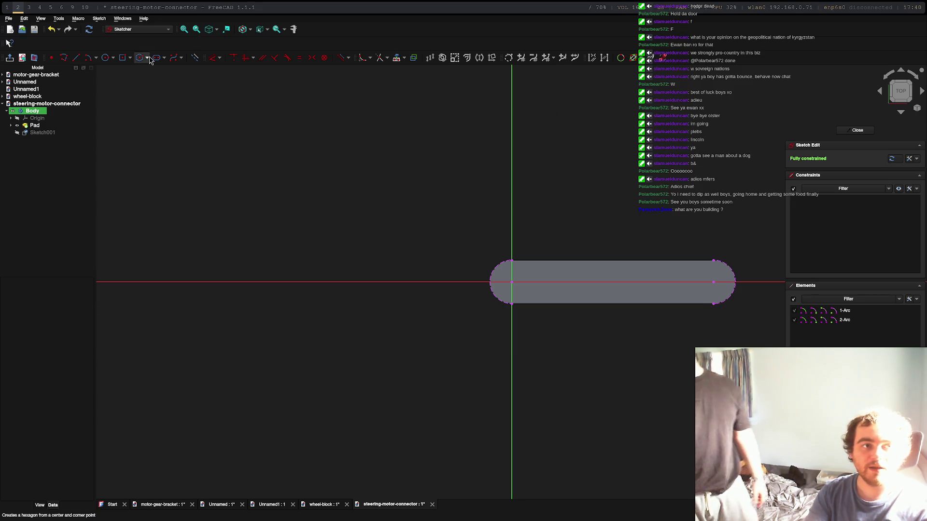
# Draw an 8 mm circle centred on each end arc and close the sketch.
pyautogui.click(106, 58)
pyautogui.click(512, 284)
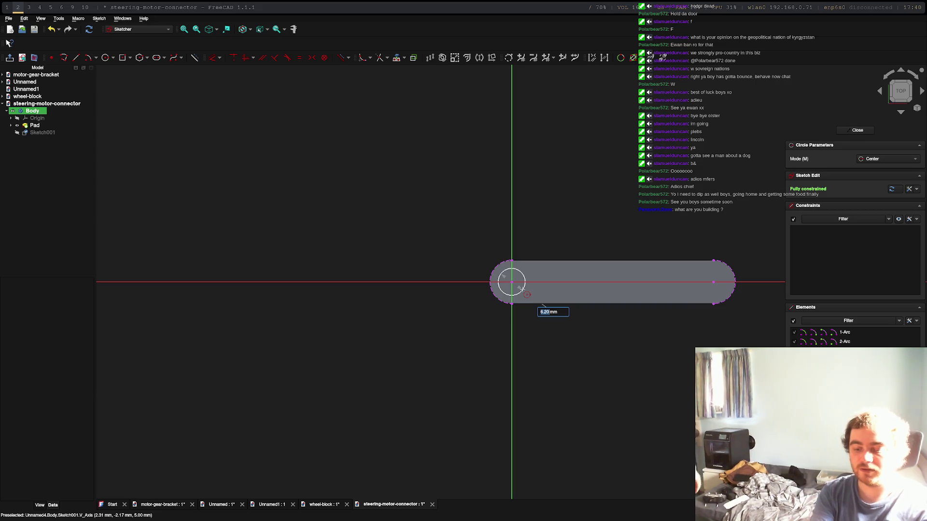
pyautogui.write('8')
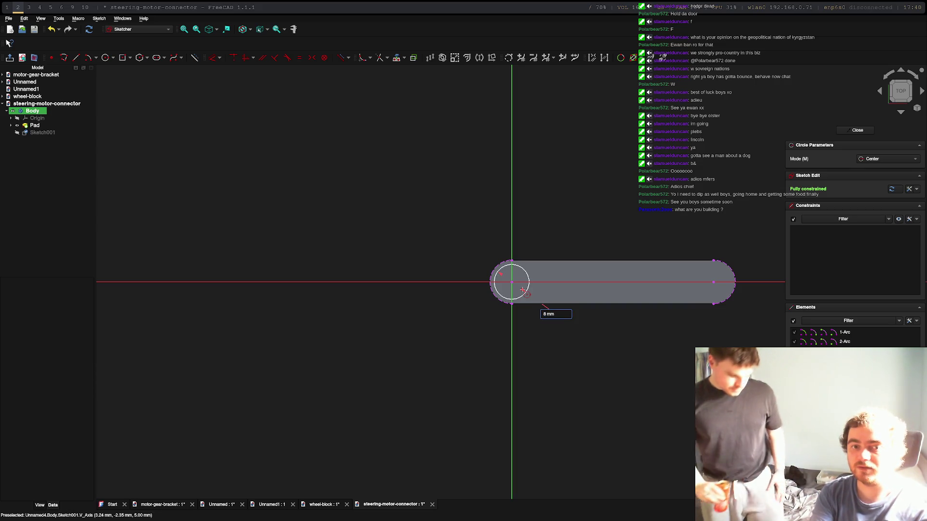
pyautogui.press('Return')
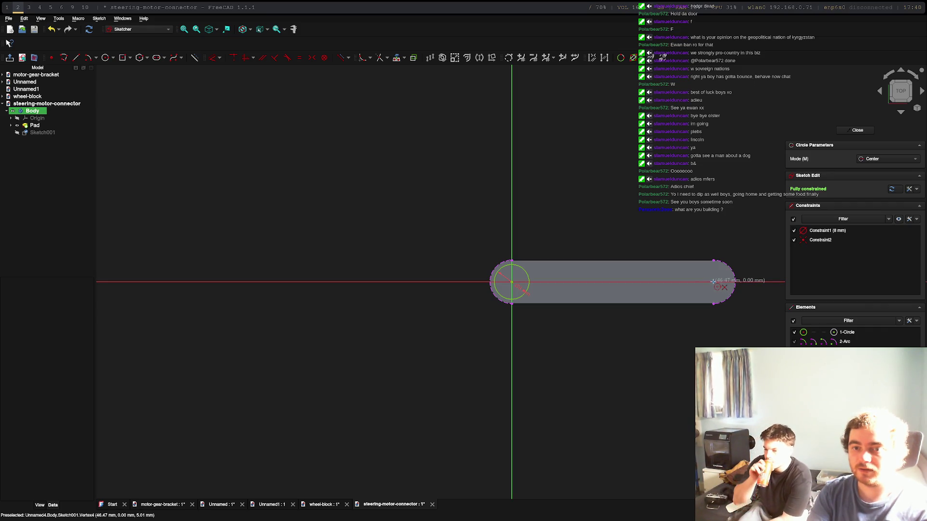
pyautogui.click(714, 283)
pyautogui.write('9')
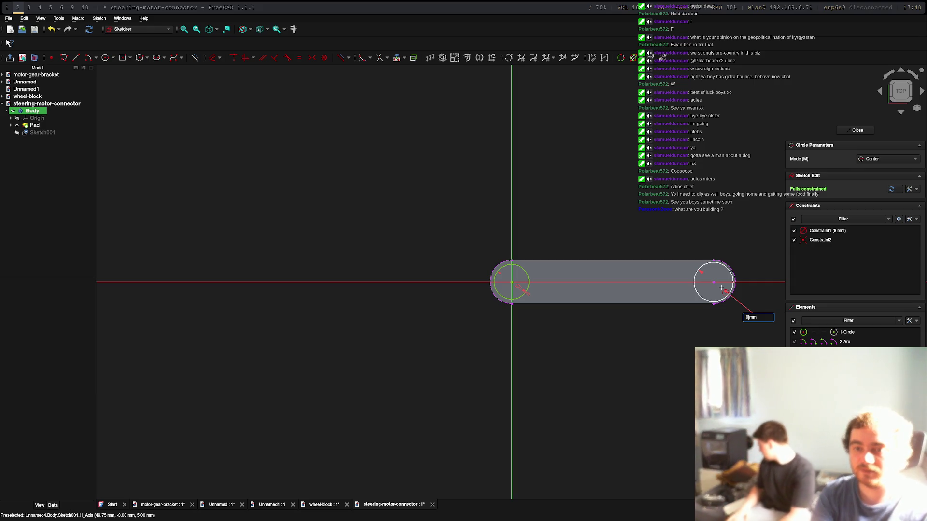
pyautogui.press('Return')
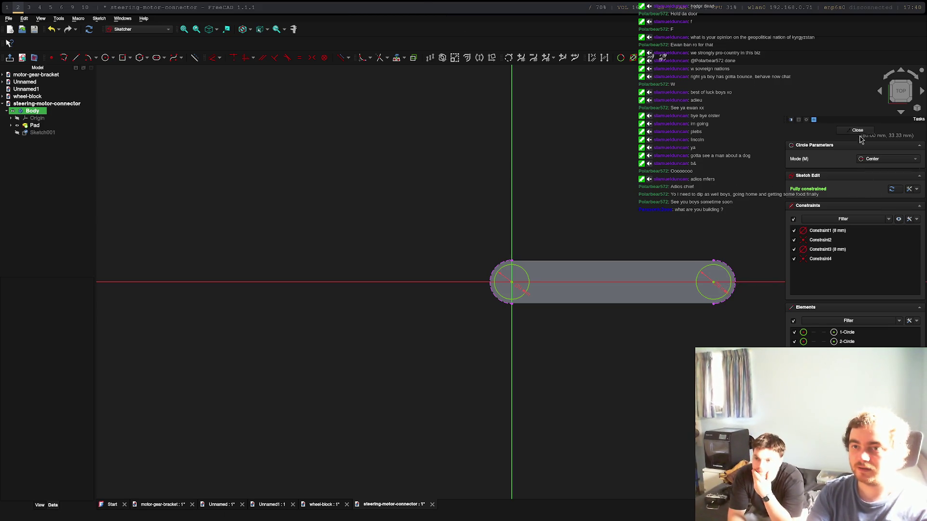
pyautogui.click(861, 130)
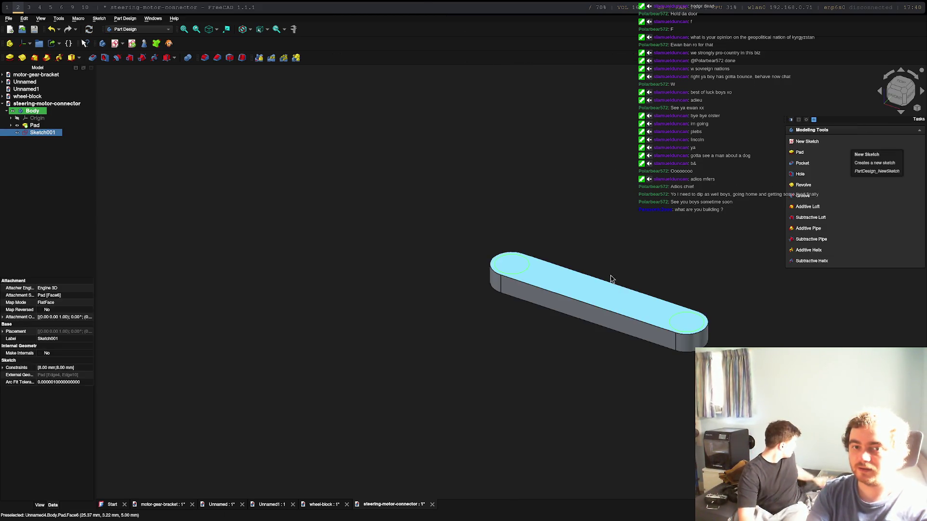
# Pocket Sketch001's two end circles 4 mm into the bar.
pyautogui.click(809, 167)
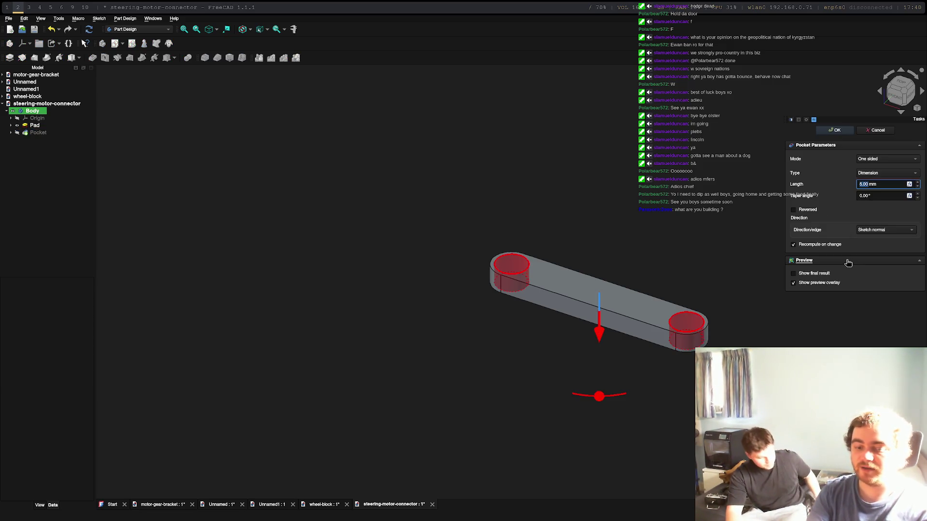
pyautogui.write('4')
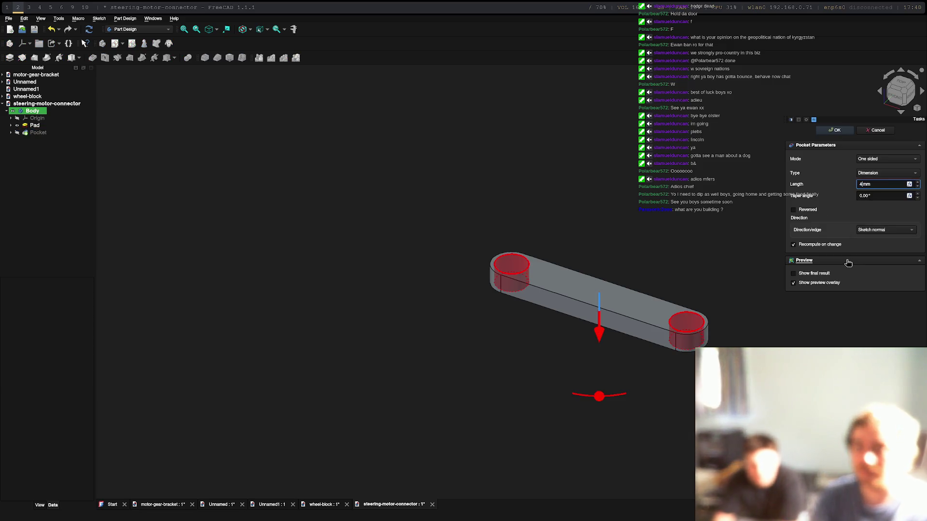
pyautogui.press('Return')
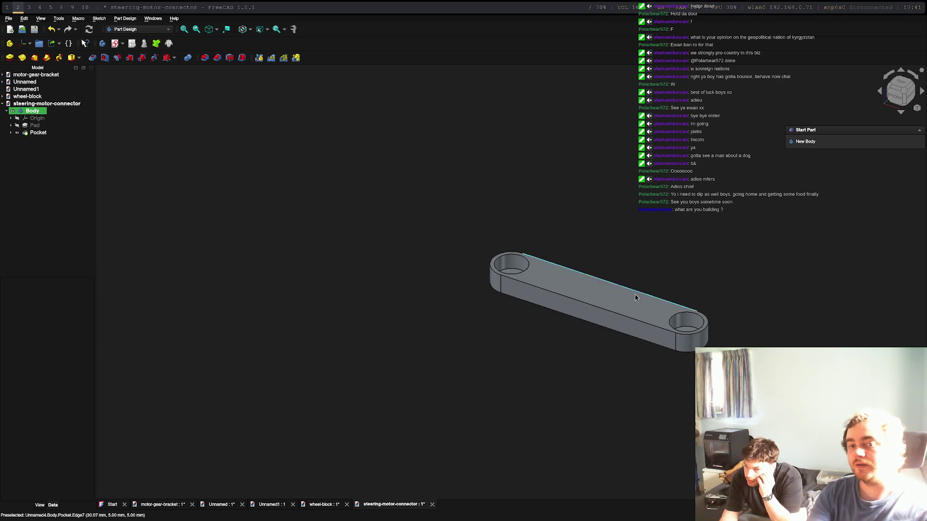
# Start a new sketch on the bar's top face, picking the Circle tool but drawing nothing.
pyautogui.click(600, 301)
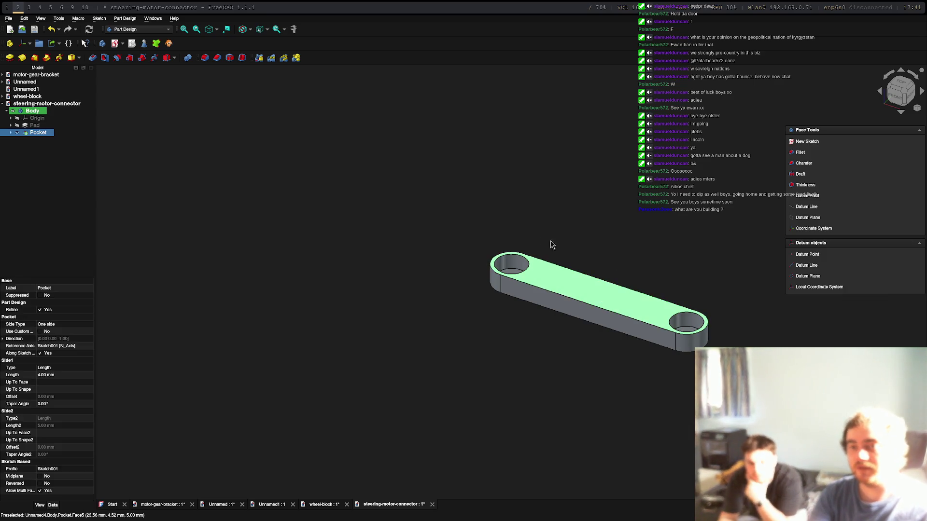
pyautogui.click(801, 142)
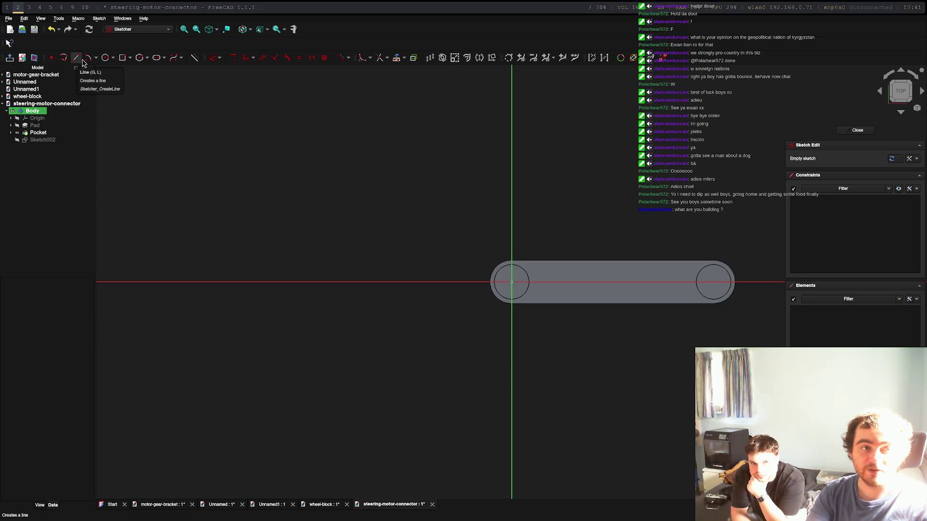
pyautogui.click(106, 57)
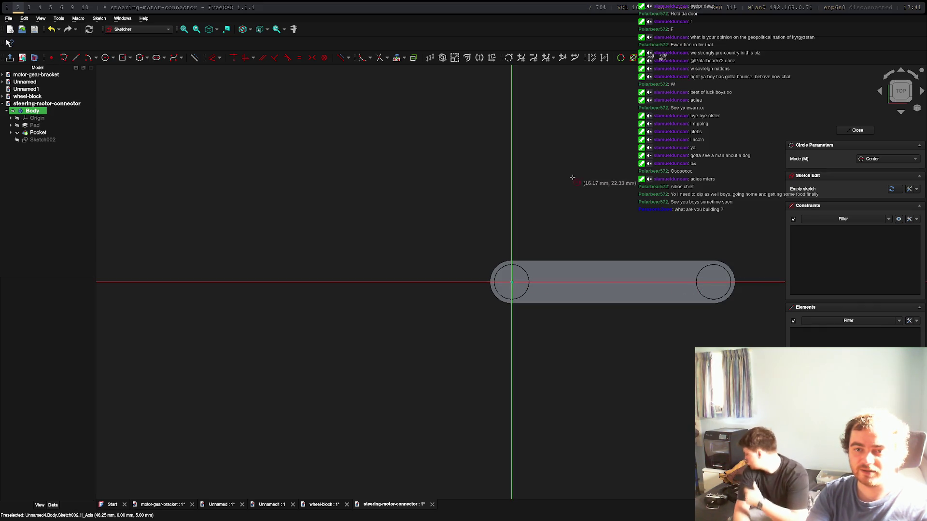
pyautogui.press('Escape')
pyautogui.press('Escape')
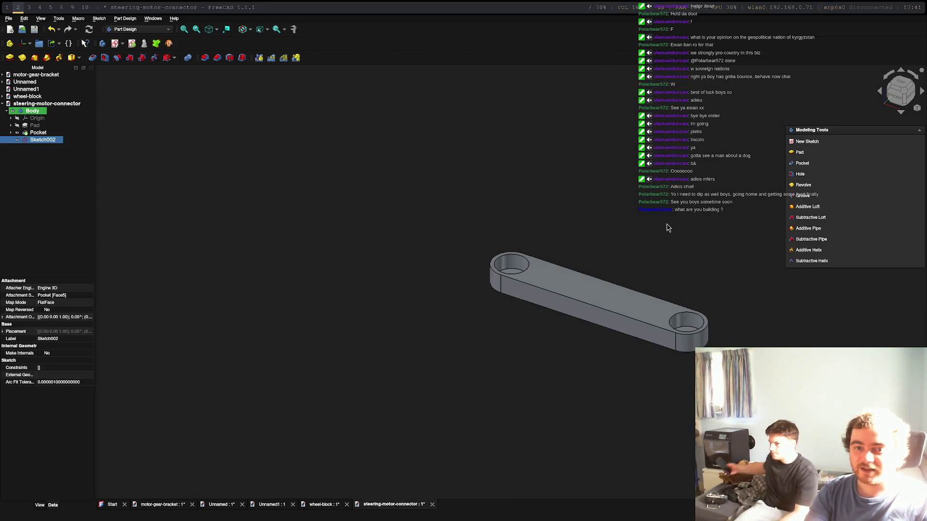
# Delete the empty Sketch002, undo and redo to keep the pocket, and expand Pad in the tree.
pyautogui.press('Delete')
pyautogui.hotkey('ctrl', 'z')
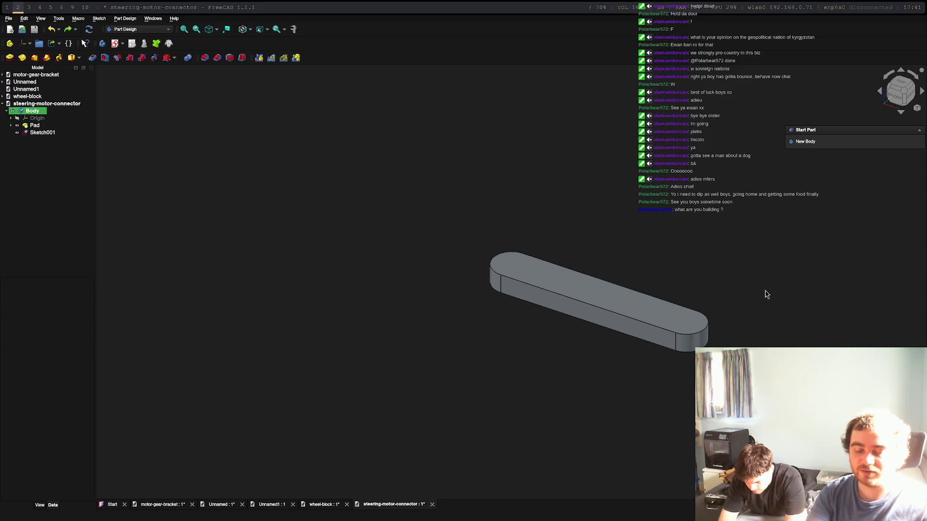
pyautogui.hotkey('ctrl', 'y')
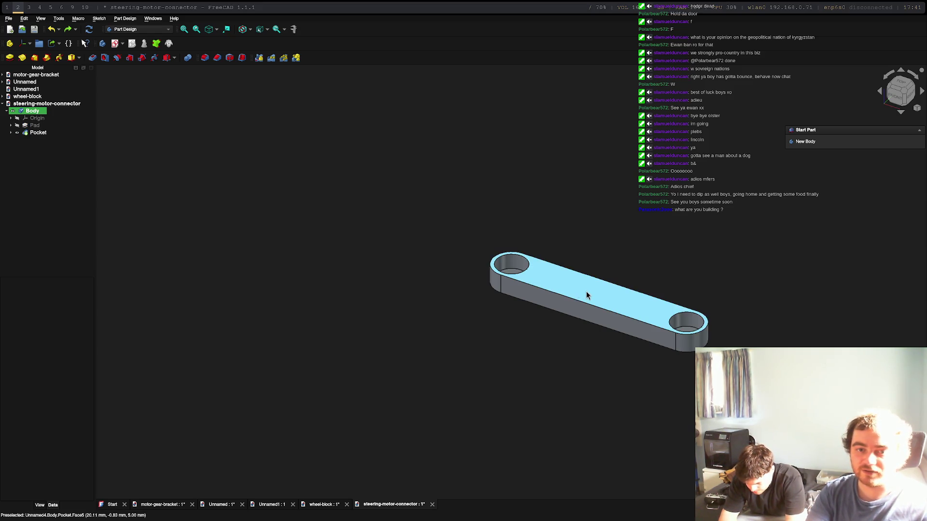
pyautogui.click(589, 295)
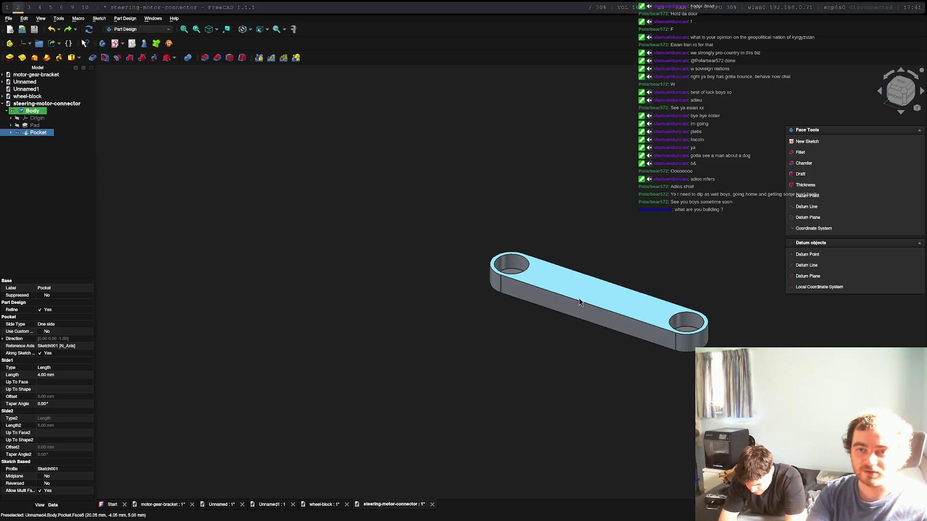
pyautogui.click(11, 125)
# Open the slot sketch, then try and cancel a horizontal distance dimension.
pyautogui.doubleClick(43, 132)
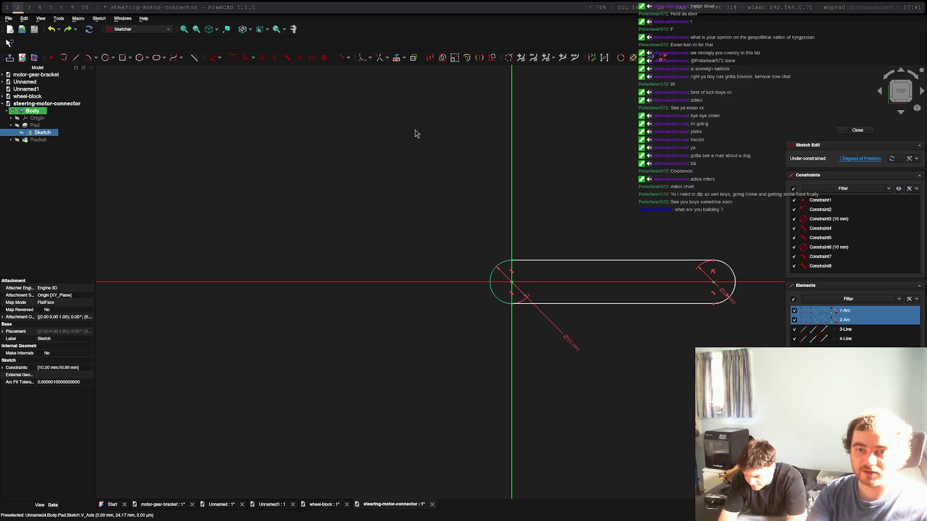
pyautogui.click(212, 58)
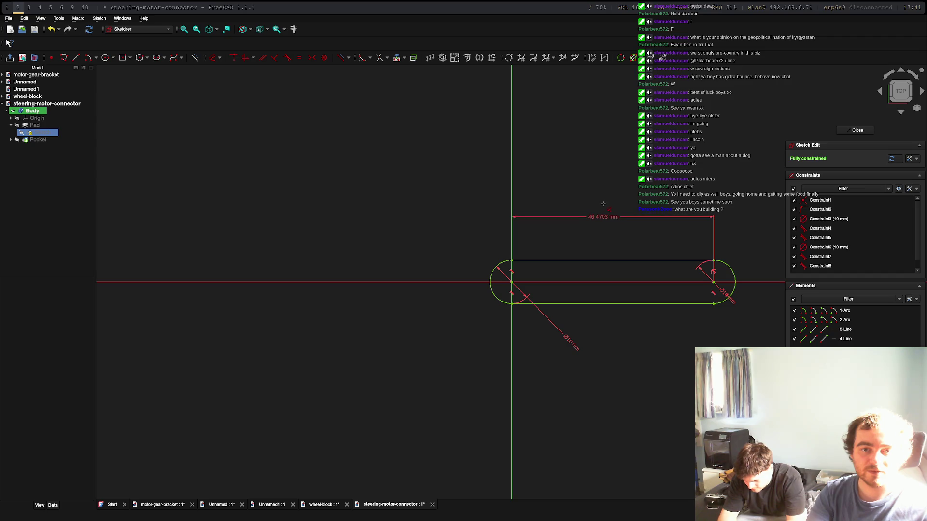
pyautogui.press('Escape')
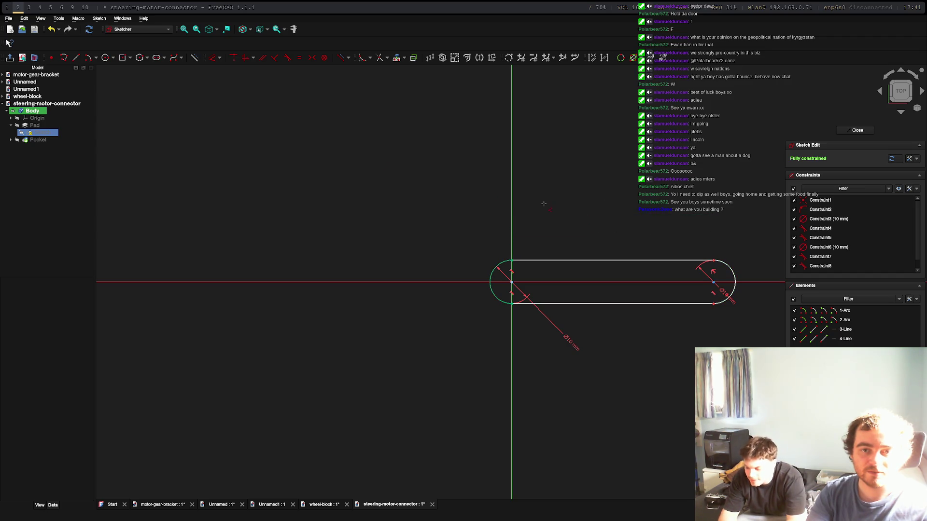
pyautogui.click(219, 57)
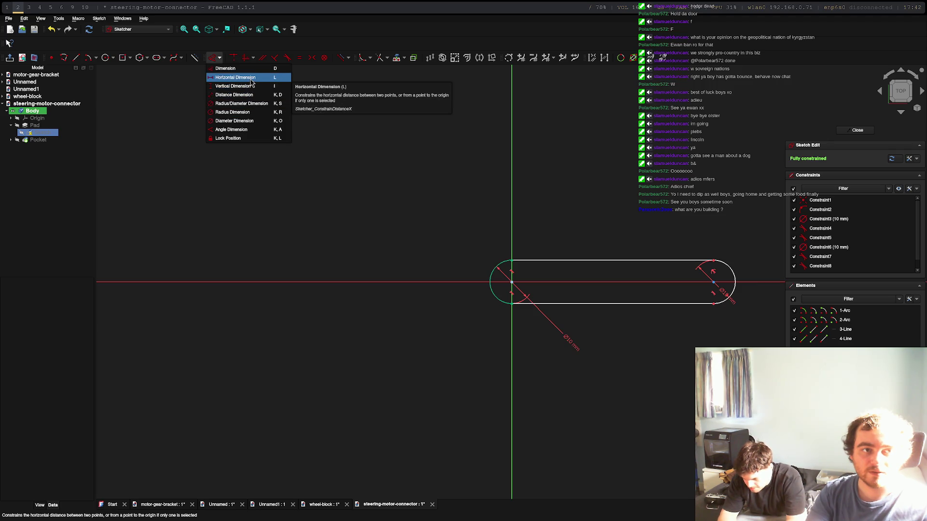
pyautogui.click(244, 95)
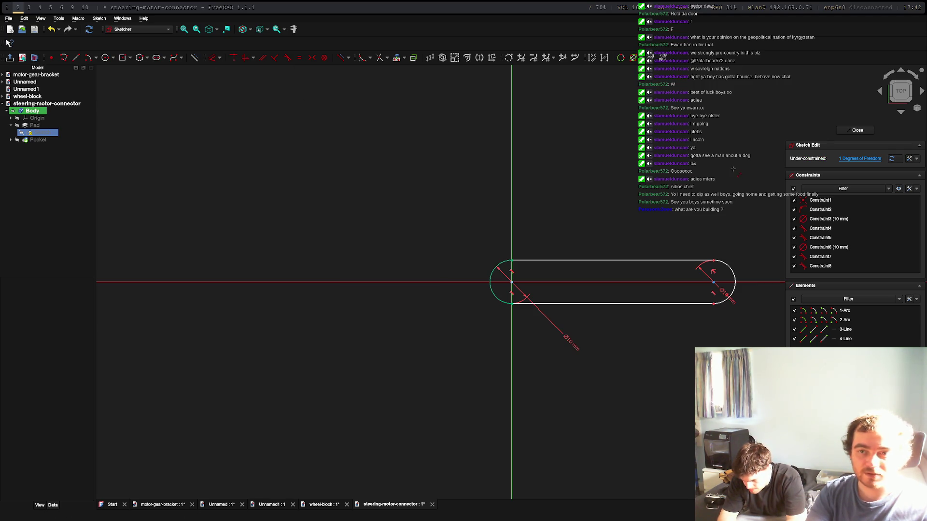
pyautogui.hotkey('ctrl', 'z')
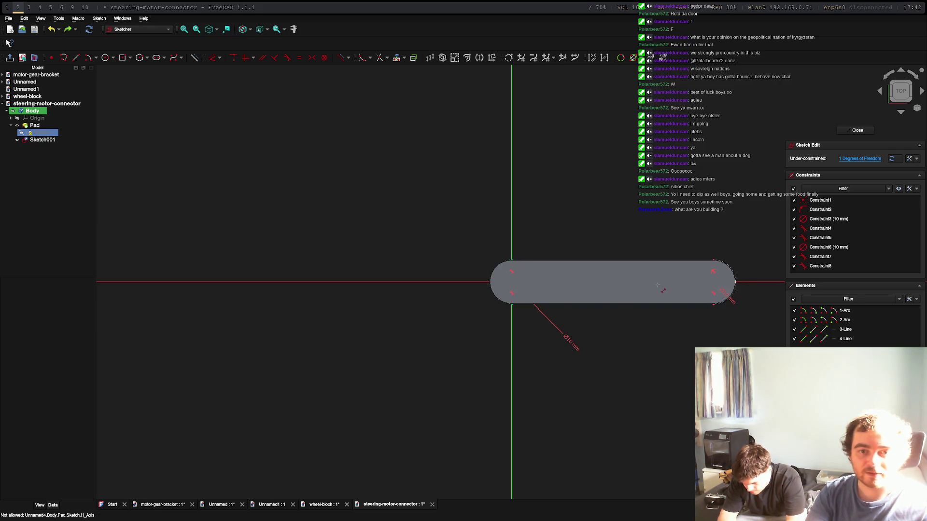
# Reset to top view, tilt to see the pad, and close the slot sketch.
pyautogui.scroll(2, 524, 289)
pyautogui.scroll(-2, 523, 289)
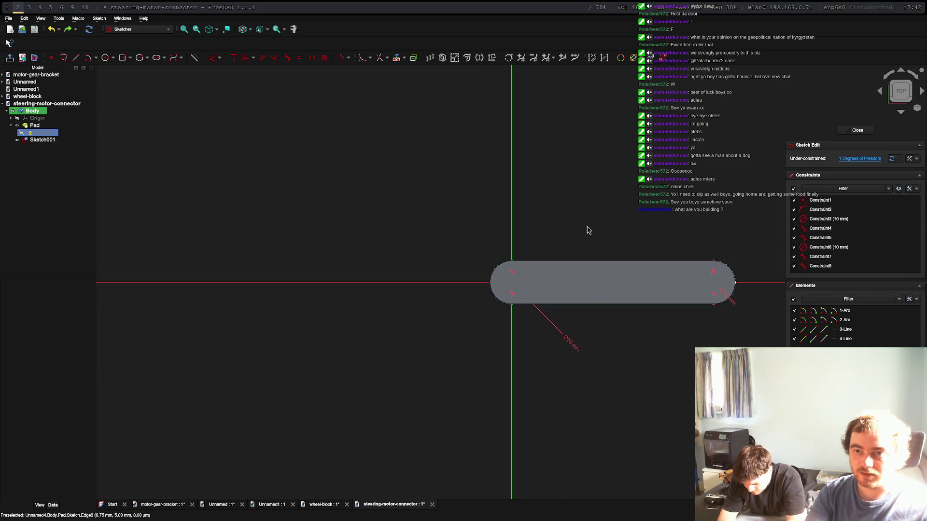
pyautogui.scroll(-2, 587, 230)
pyautogui.moveTo(616, 265)
pyautogui.mouseDown(button='middle')
pyautogui.moveTo(482, 217)
pyautogui.moveTo(399, 145)
pyautogui.moveTo(351, 184)
pyautogui.moveTo(465, 253)
pyautogui.moveTo(424, 392)
pyautogui.moveTo(395, 397)
pyautogui.moveTo(386, 383)
pyautogui.mouseUp(button='middle')
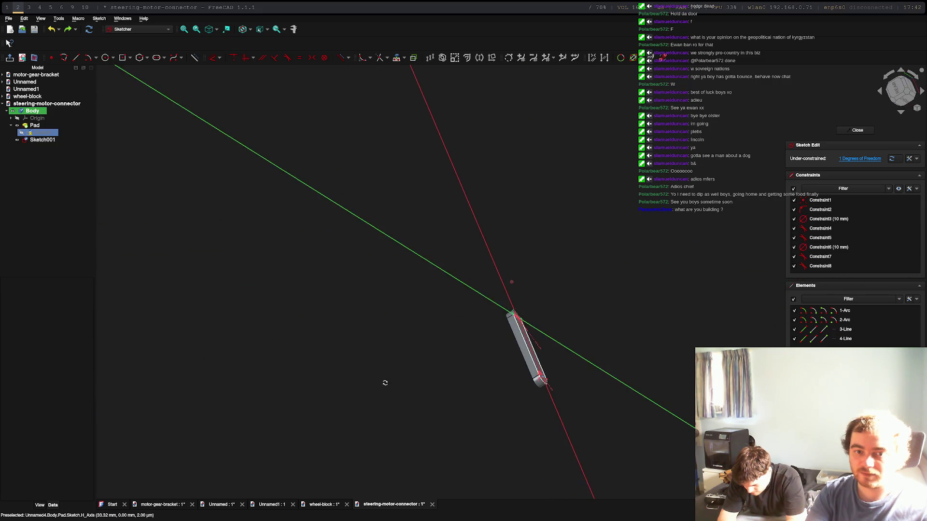
pyautogui.press('2')
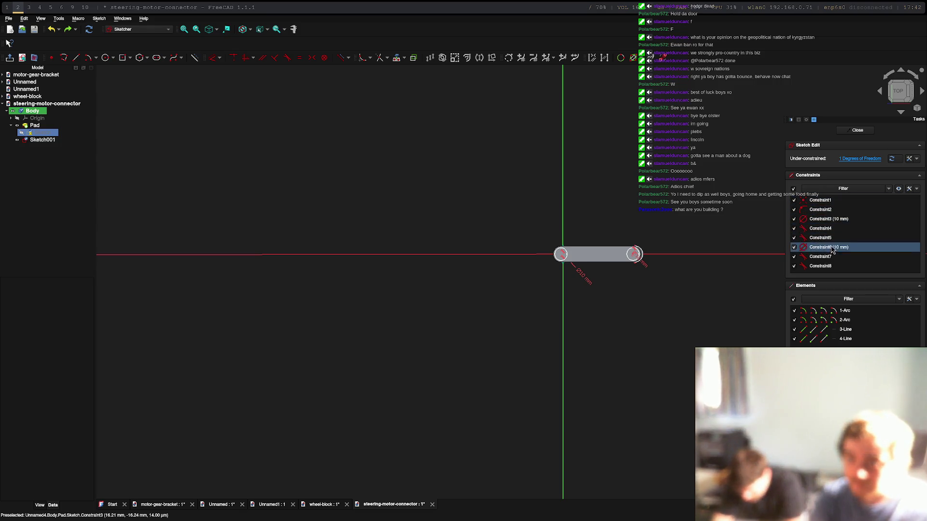
pyautogui.scroll(5, 632, 269)
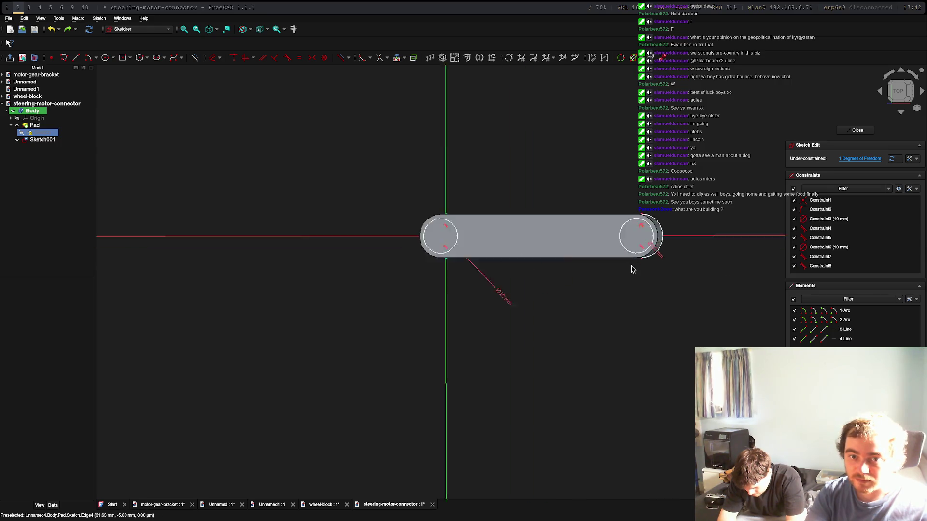
pyautogui.scroll(2, 632, 269)
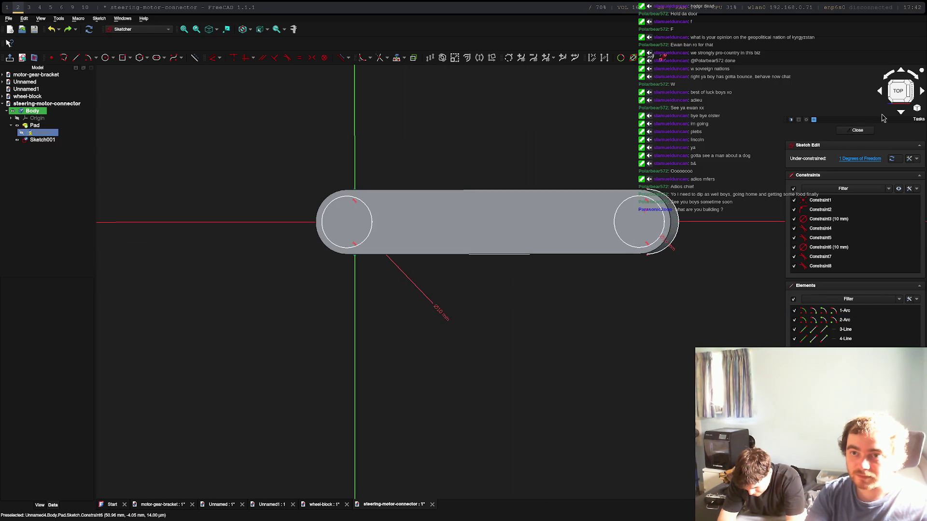
pyautogui.click(900, 90)
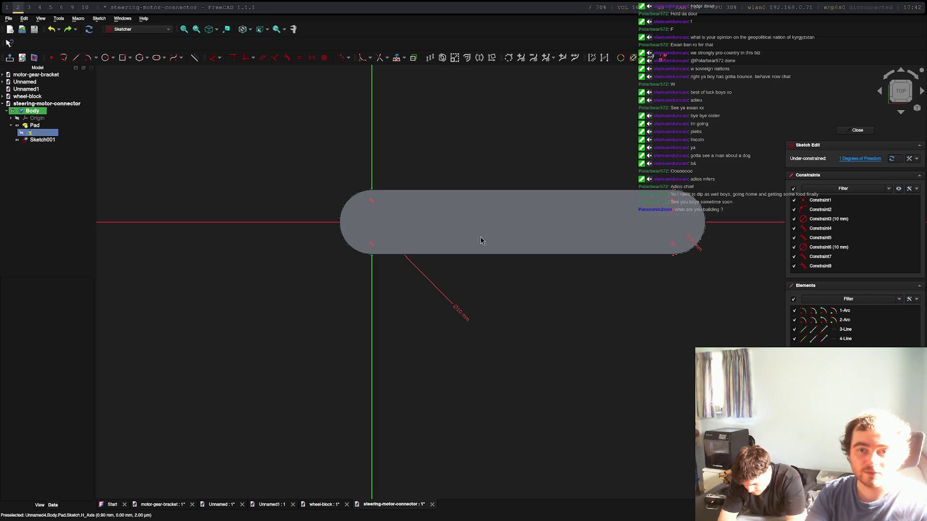
pyautogui.moveTo(558, 265)
pyautogui.mouseDown(button='middle')
pyautogui.moveTo(511, 279)
pyautogui.moveTo(248, 276)
pyautogui.moveTo(233, 299)
pyautogui.mouseUp(button='middle')
pyautogui.click(869, 135)
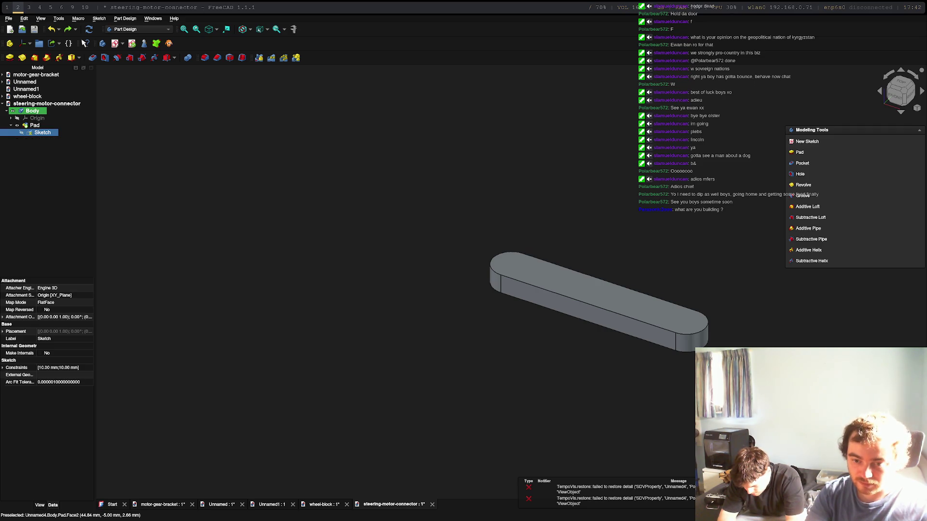
# Constrain the two end-arc centres of the slot sketch 30 mm apart.
pyautogui.click(649, 306)
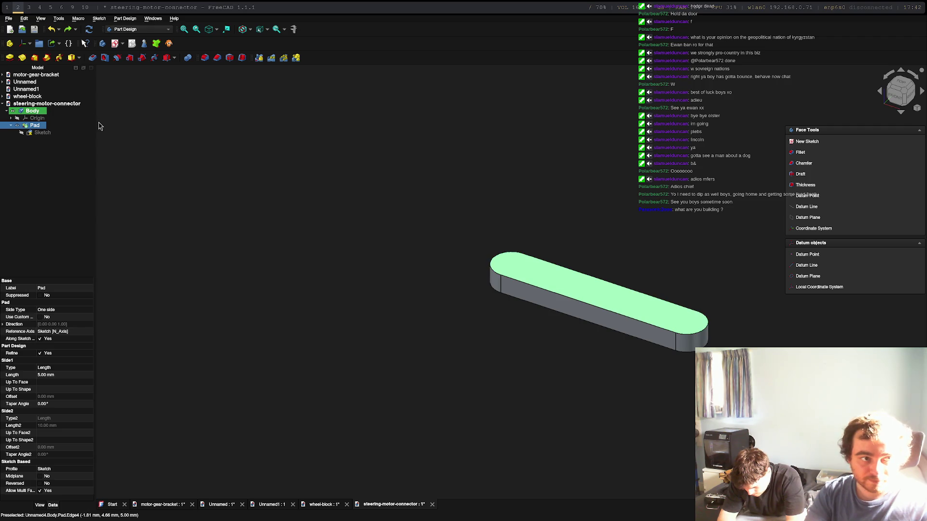
pyautogui.doubleClick(38, 133)
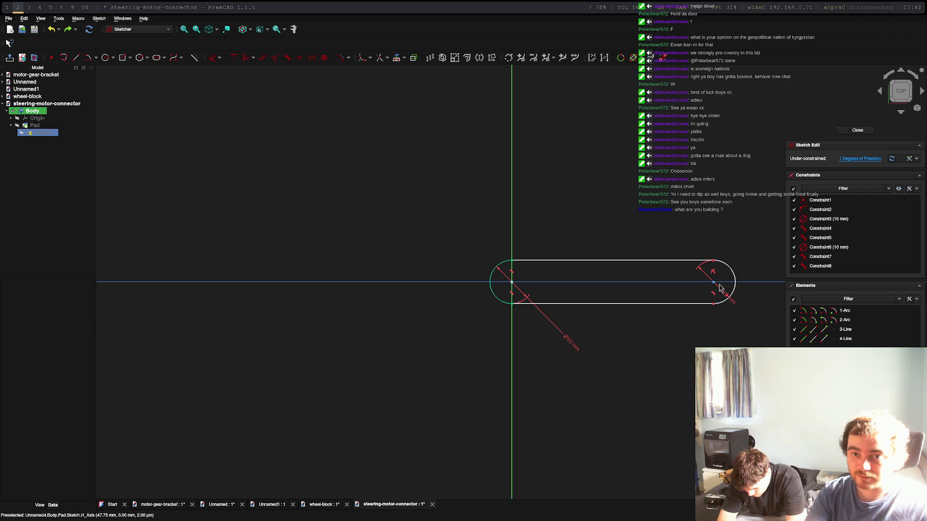
pyautogui.click(715, 284)
pyautogui.click(513, 284)
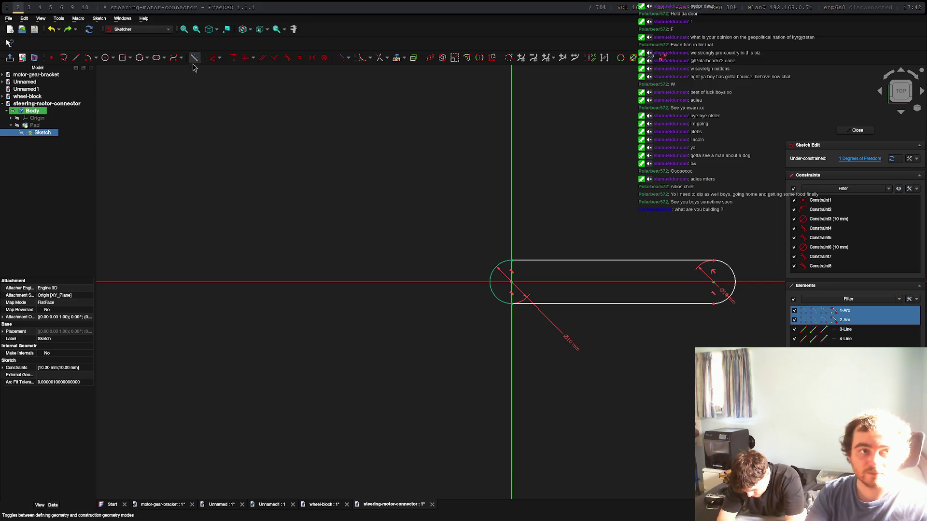
pyautogui.click(219, 57)
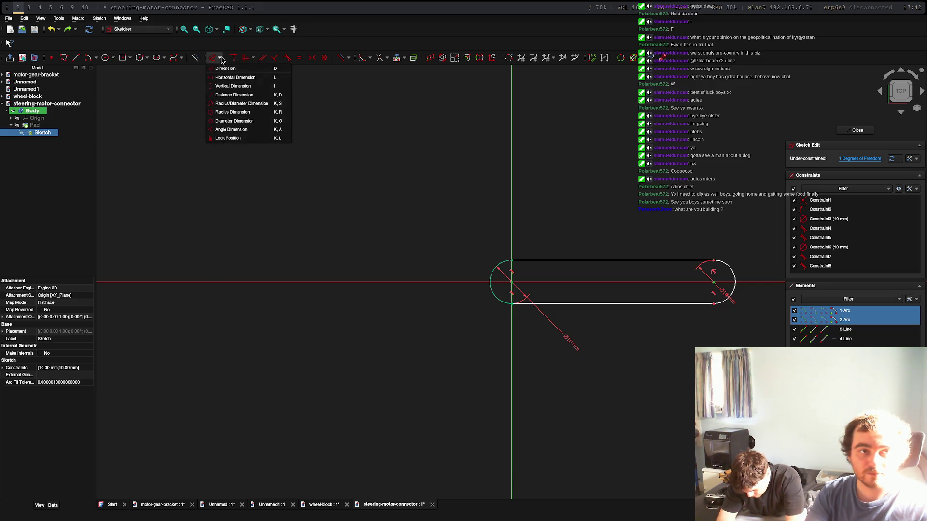
pyautogui.click(254, 95)
pyautogui.write('3')
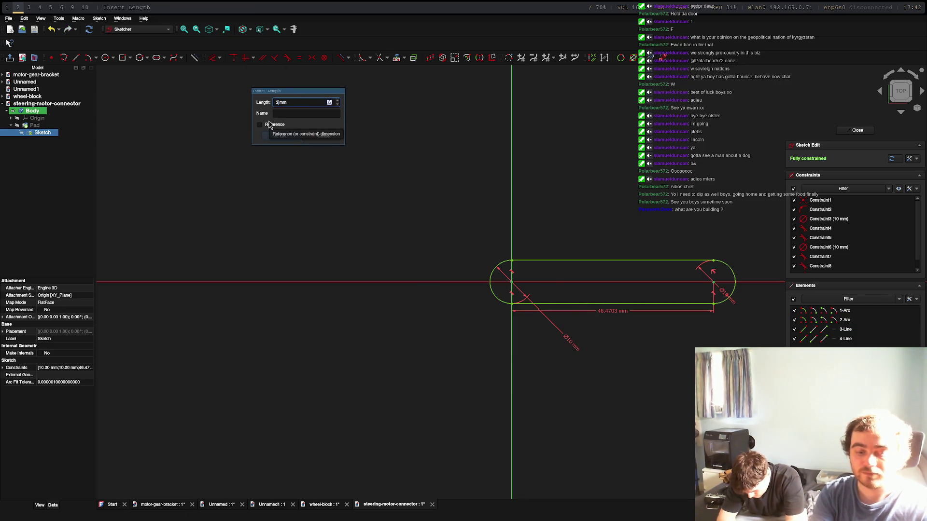
pyautogui.write('0')
pyautogui.press('Return')
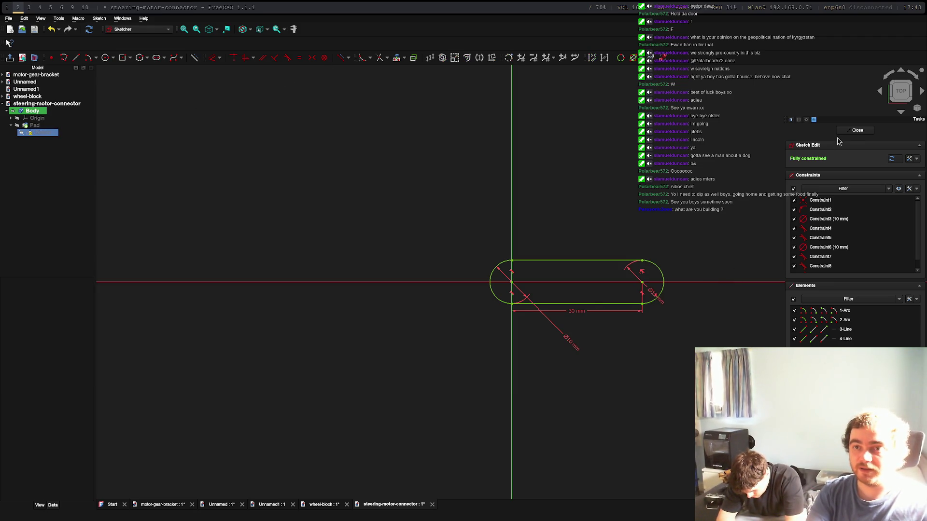
pyautogui.press('Escape')
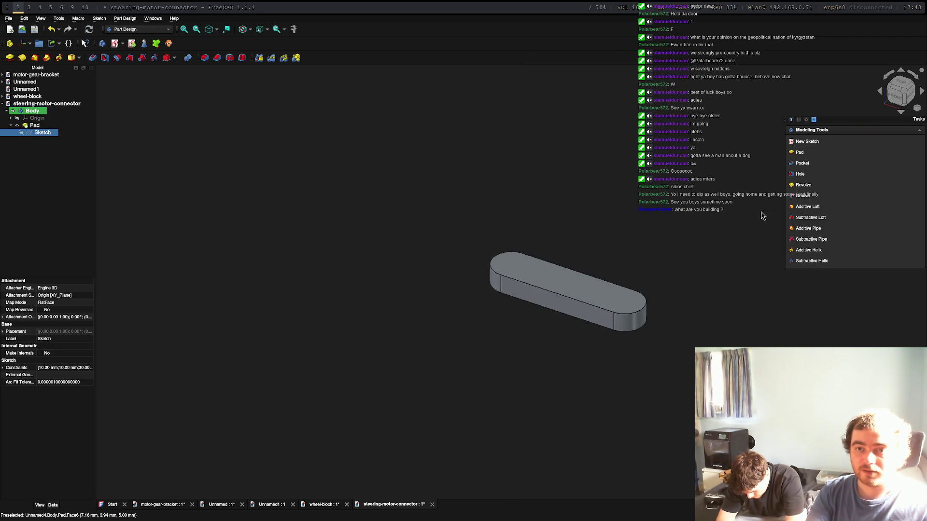
# Start a sketch on the top face and project both rounded end arcs as external geometry.
pyautogui.click(554, 279)
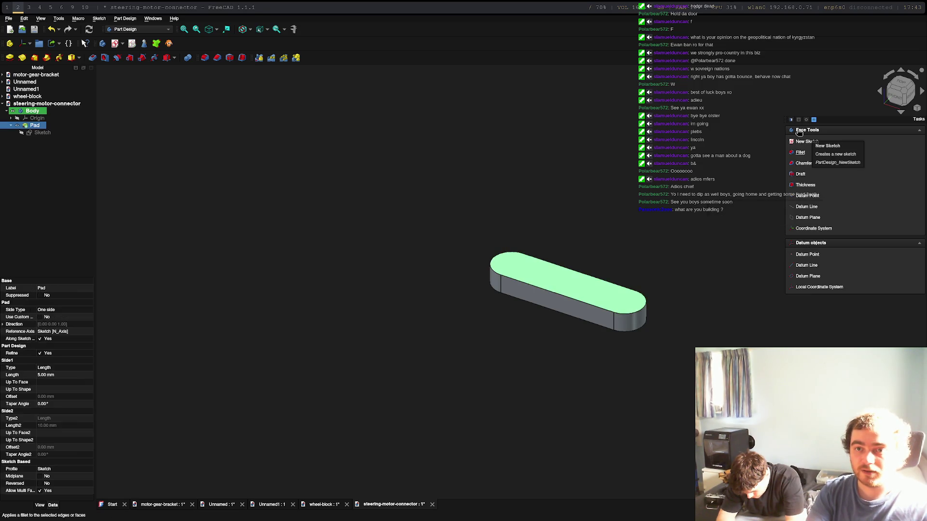
pyautogui.click(807, 142)
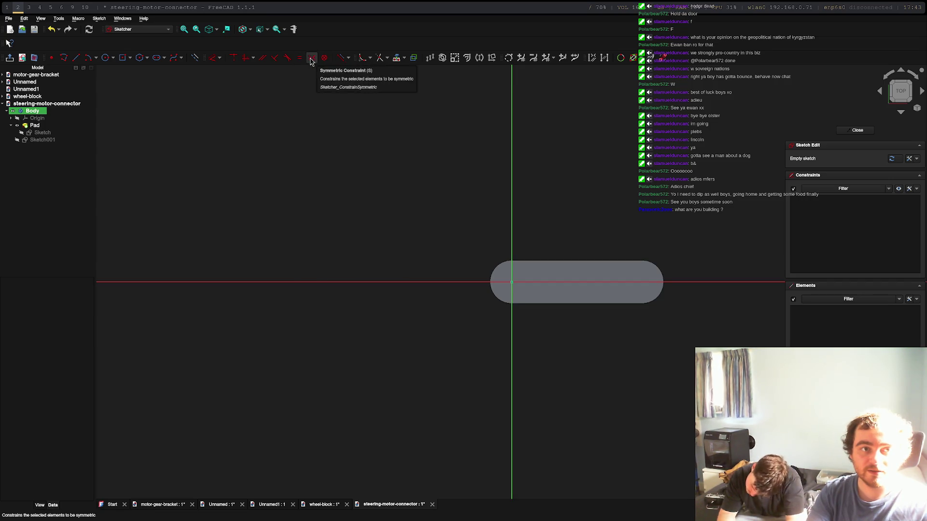
pyautogui.click(397, 57)
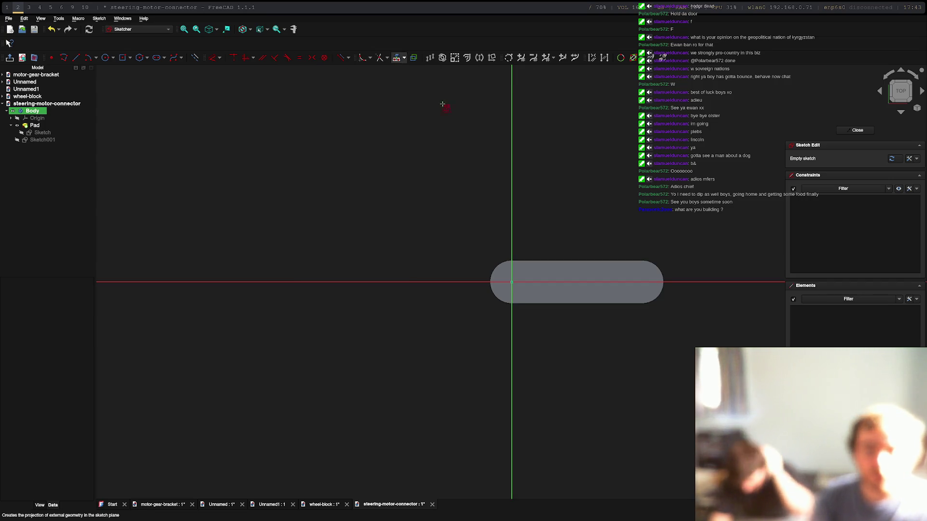
pyautogui.click(490, 276)
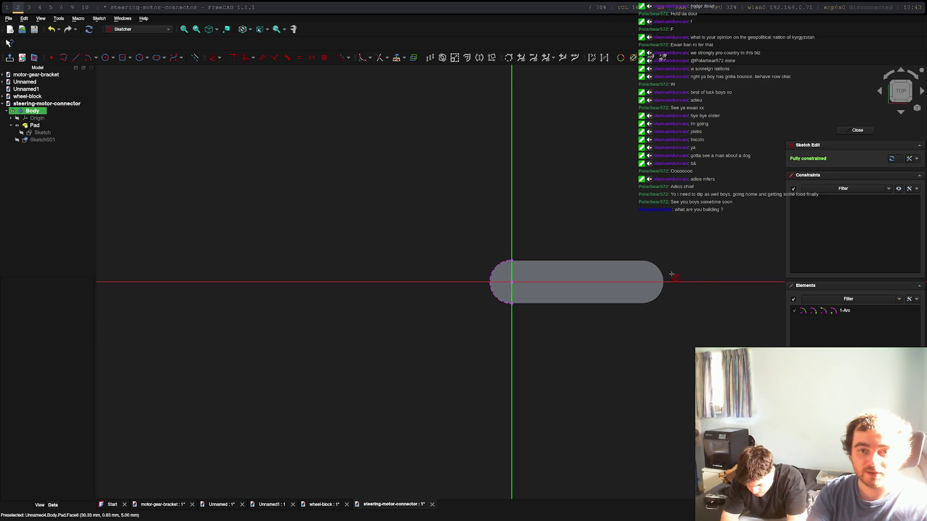
pyautogui.click(663, 280)
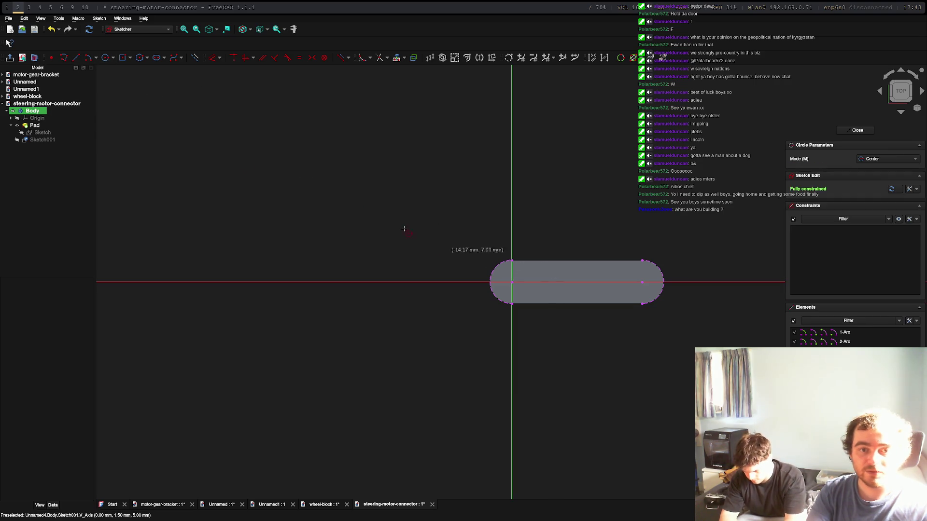
# Draw two 8 mm circles centred on the left and right arc centres.
pyautogui.click(105, 57)
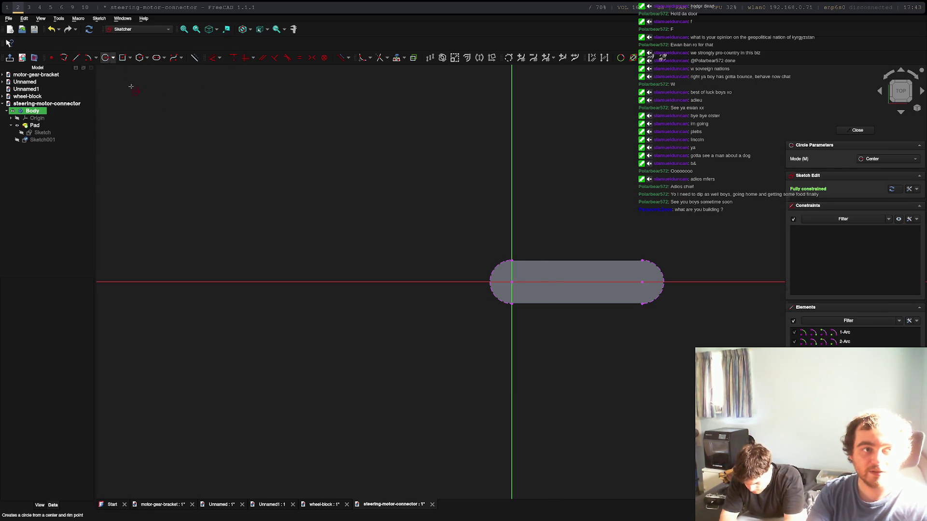
pyautogui.click(512, 282)
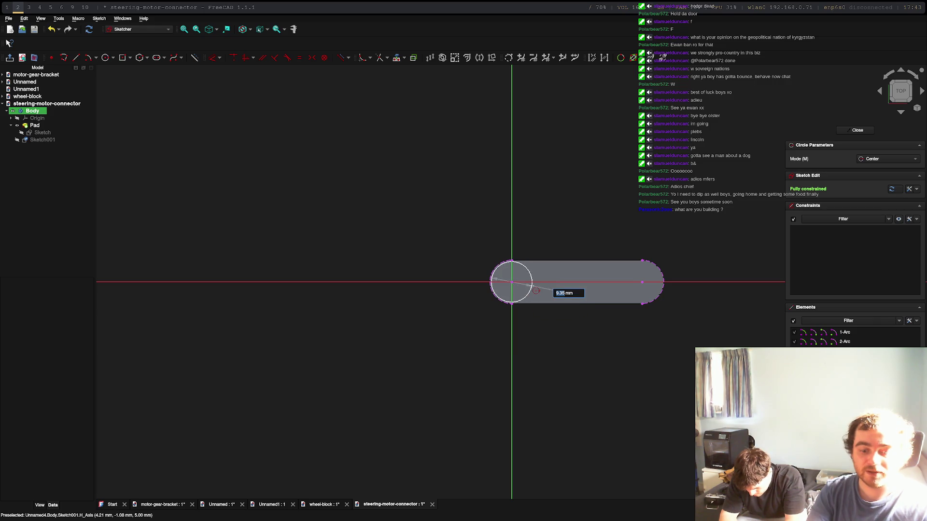
pyautogui.write('8')
pyautogui.press('Return')
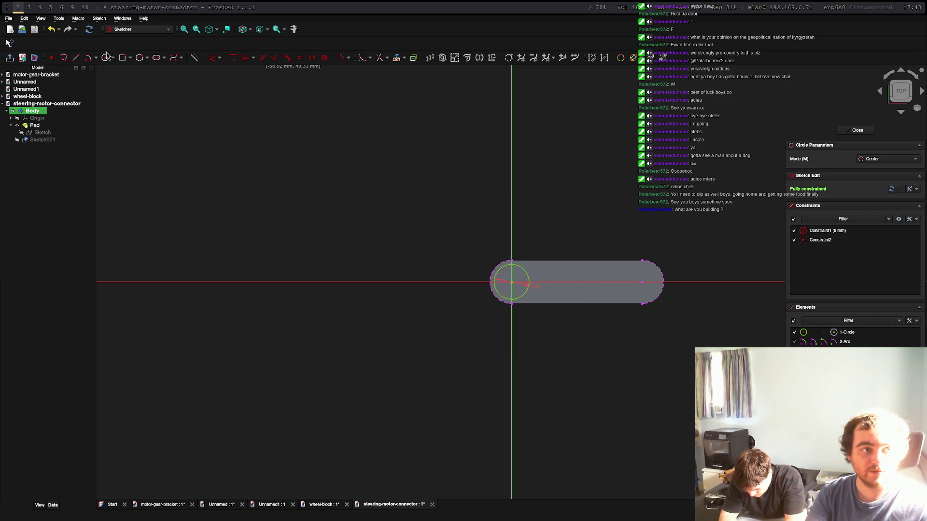
pyautogui.click(642, 282)
pyautogui.write('8')
pyautogui.press('Return')
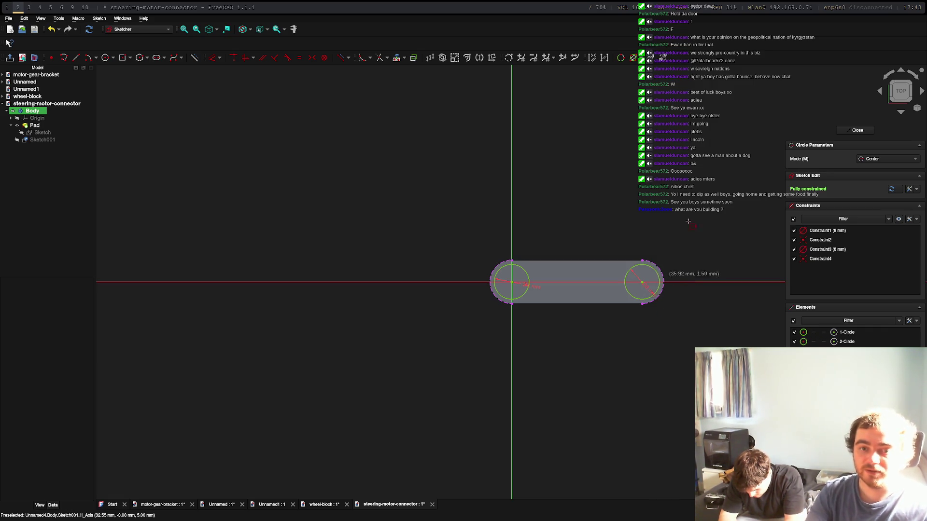
# Close the sketch and pocket the two 8 mm end holes.
pyautogui.click(855, 130)
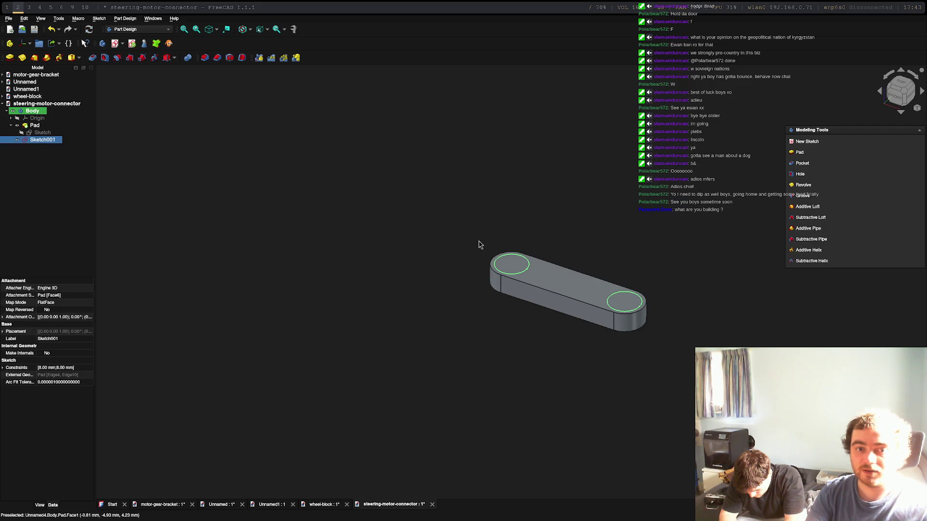
pyautogui.click(802, 164)
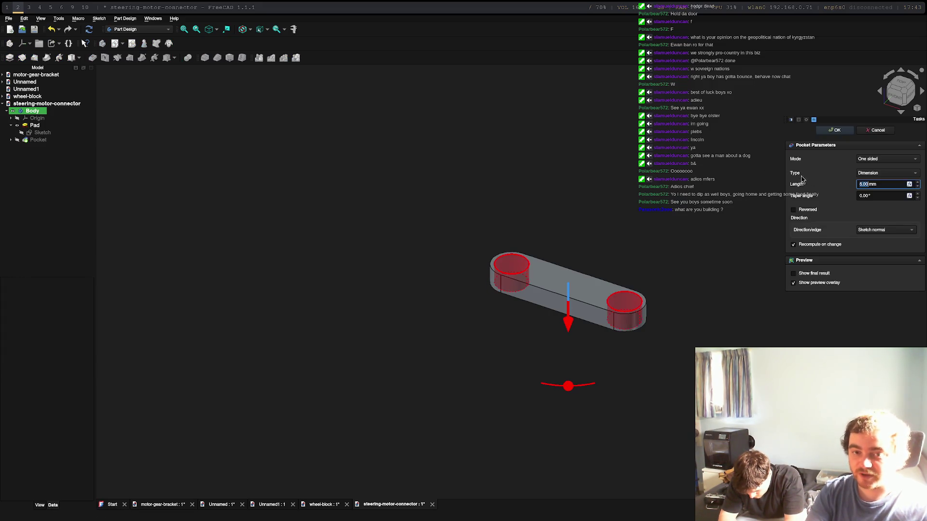
pyautogui.press('Return')
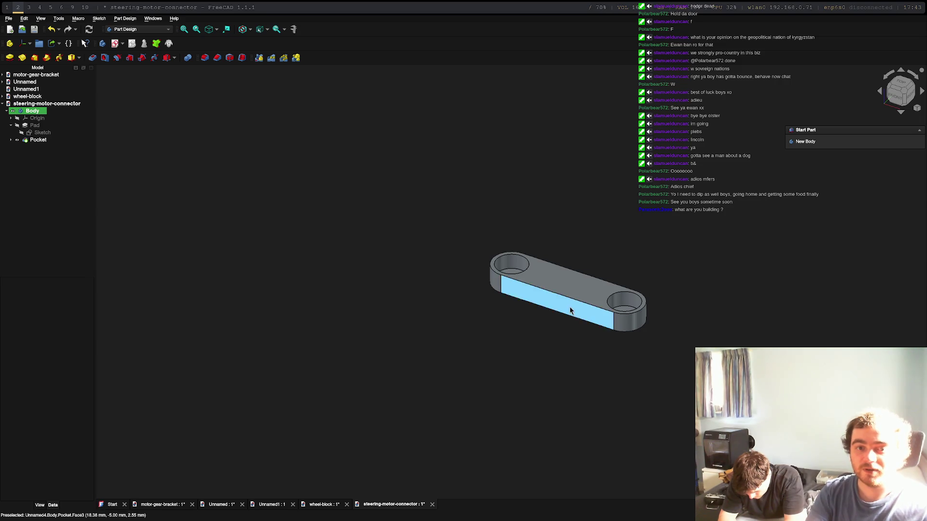
# Sketch a 4 mm circle at the bar's centre on the top face.
pyautogui.click(549, 285)
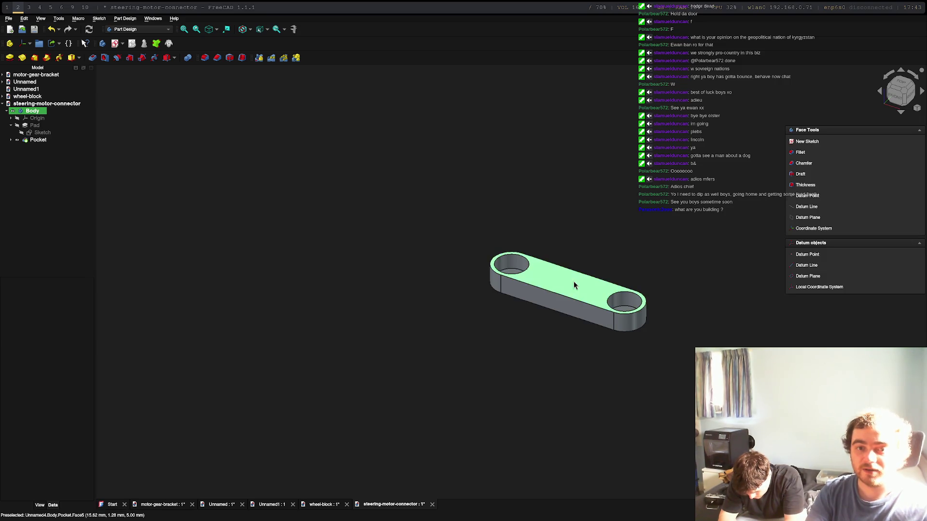
pyautogui.click(807, 142)
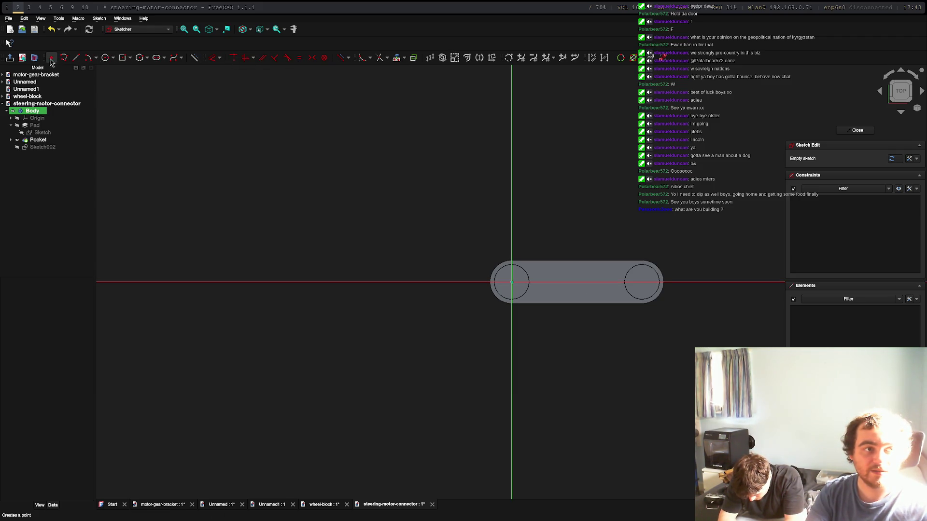
pyautogui.click(104, 57)
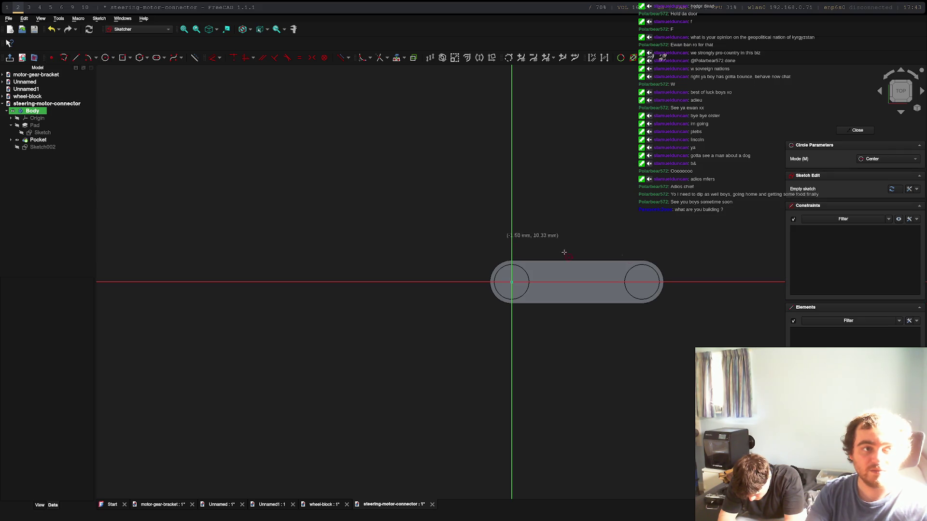
pyautogui.click(576, 281)
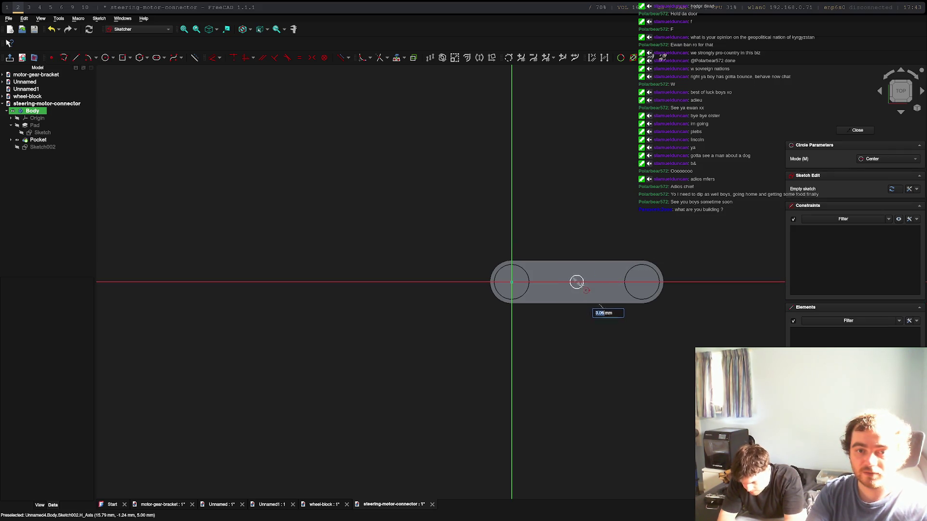
pyautogui.write('4')
pyautogui.press('Return')
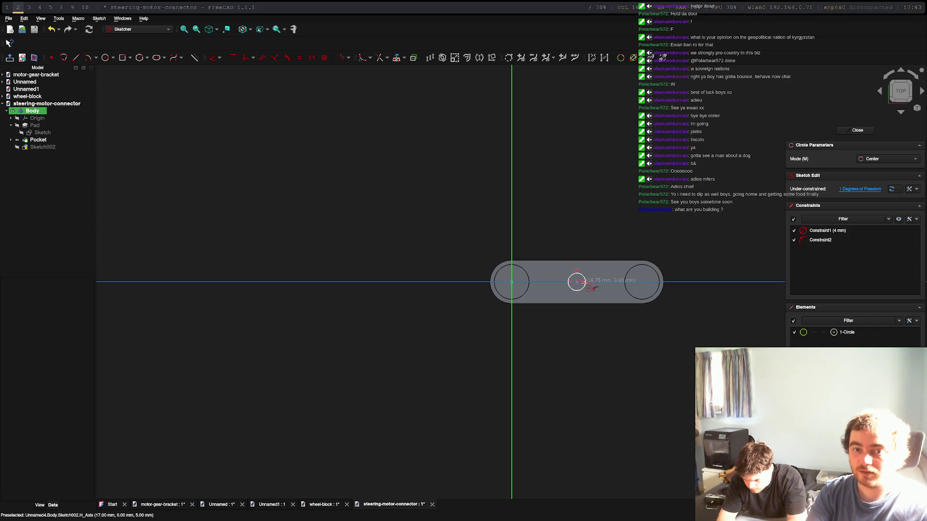
# Pocket the 4 mm circle 19 mm so it cuts through the bar.
pyautogui.click(862, 133)
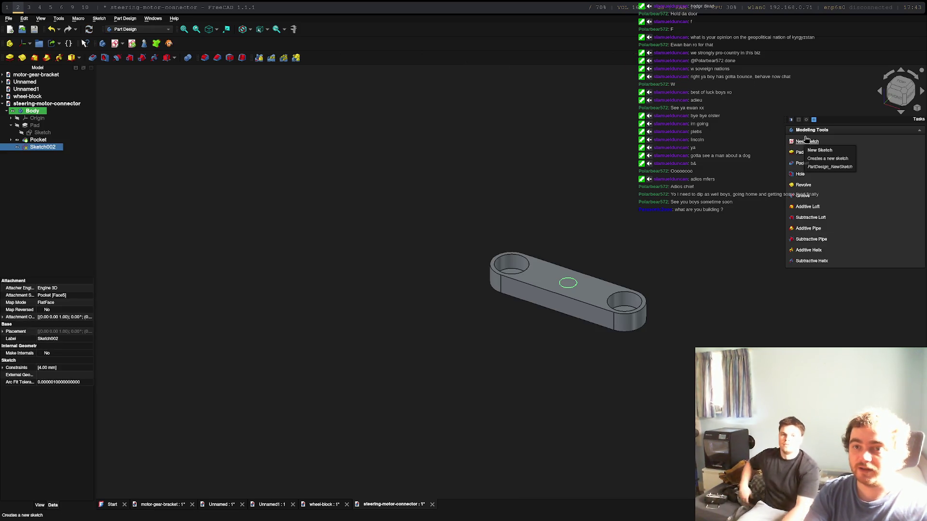
pyautogui.click(802, 163)
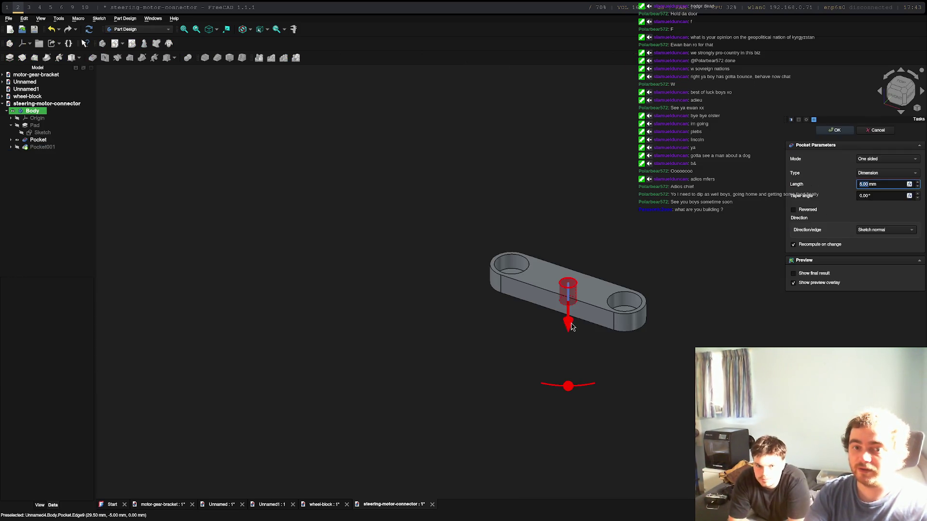
pyautogui.moveTo(573, 326); pyautogui.dragTo(574, 377)
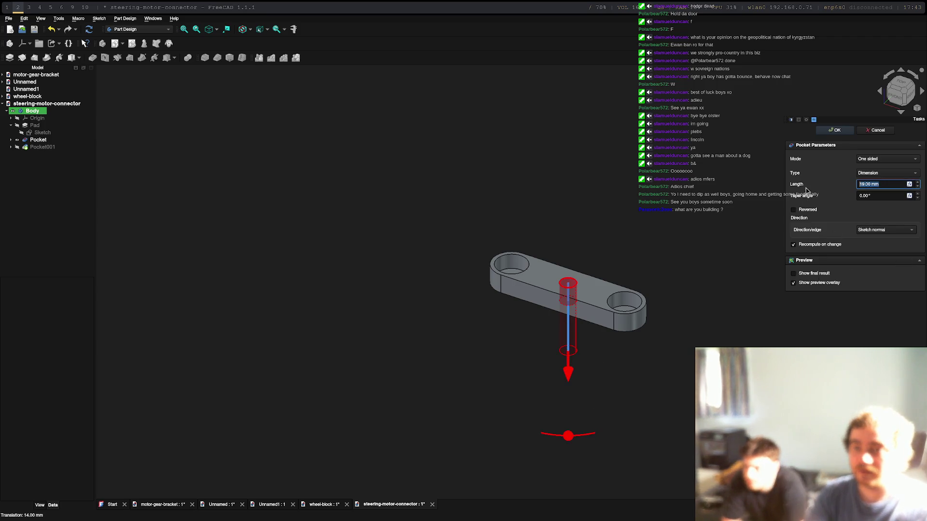
pyautogui.press('Return')
pyautogui.moveTo(701, 311)
pyautogui.mouseDown(button='middle')
pyautogui.moveTo(707, 323)
pyautogui.moveTo(302, 143)
pyautogui.moveTo(441, 343)
pyautogui.moveTo(603, 270)
pyautogui.moveTo(806, 155)
pyautogui.mouseUp(button='middle')
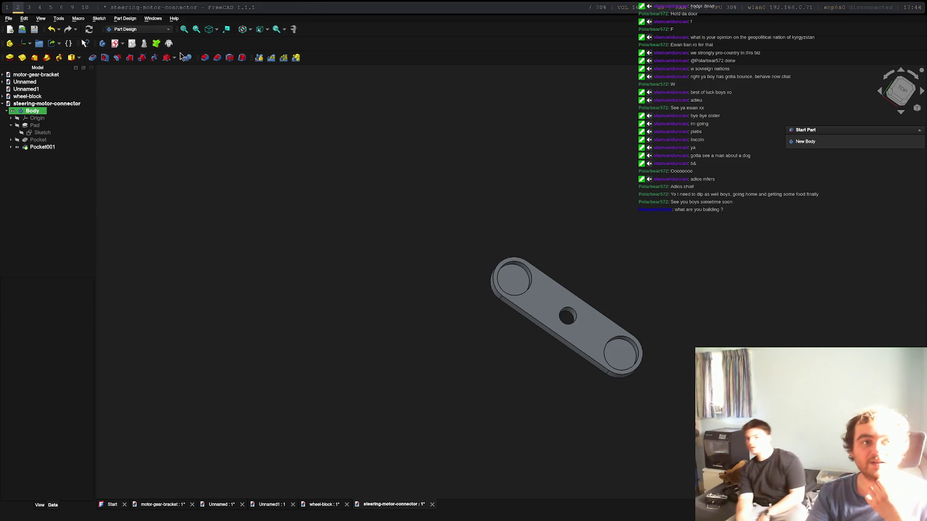
# Select the Body, dismiss the File menu unused, then select the left end hole's inner face.
pyautogui.click(39, 104)
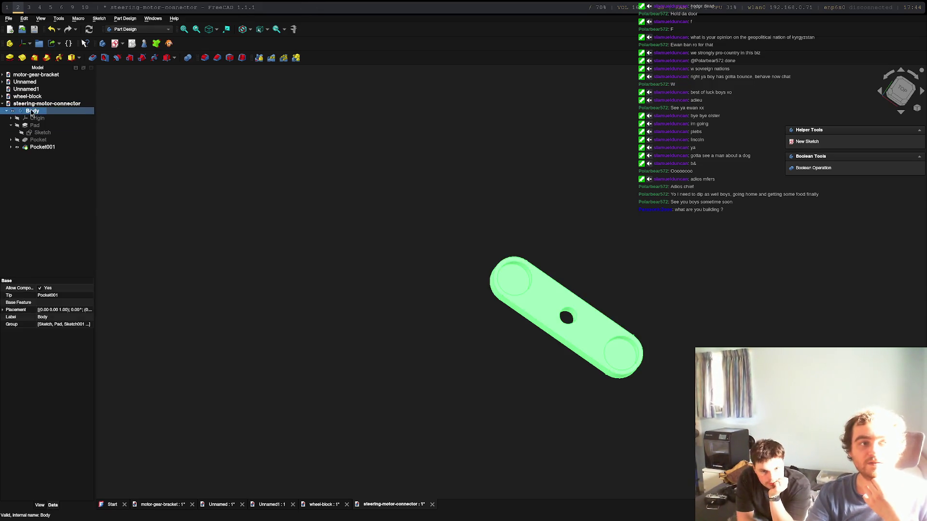
pyautogui.rightClick(38, 111)
pyautogui.click(34, 111)
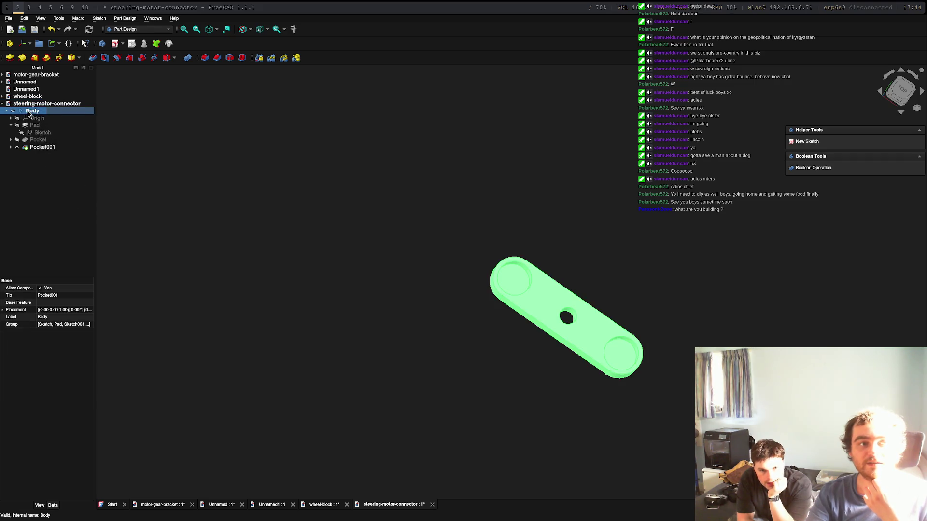
pyautogui.click(9, 18)
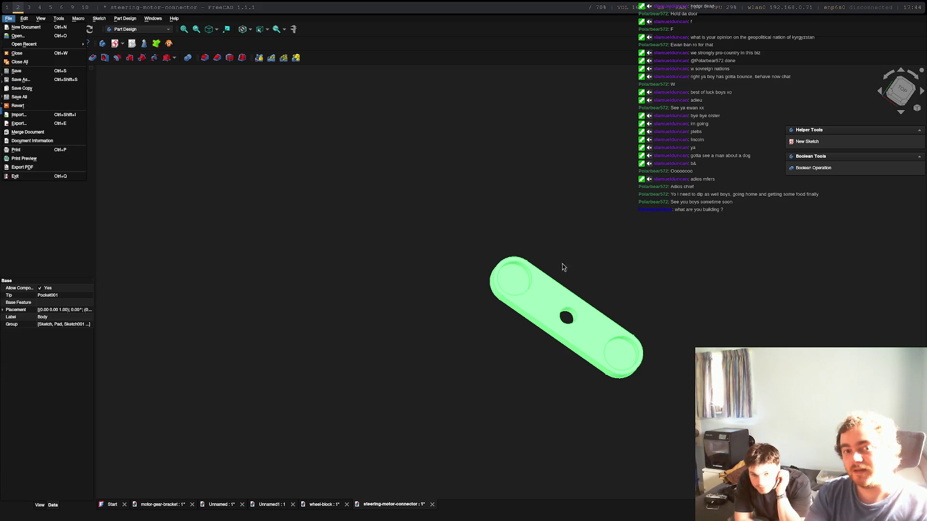
pyautogui.click(671, 264)
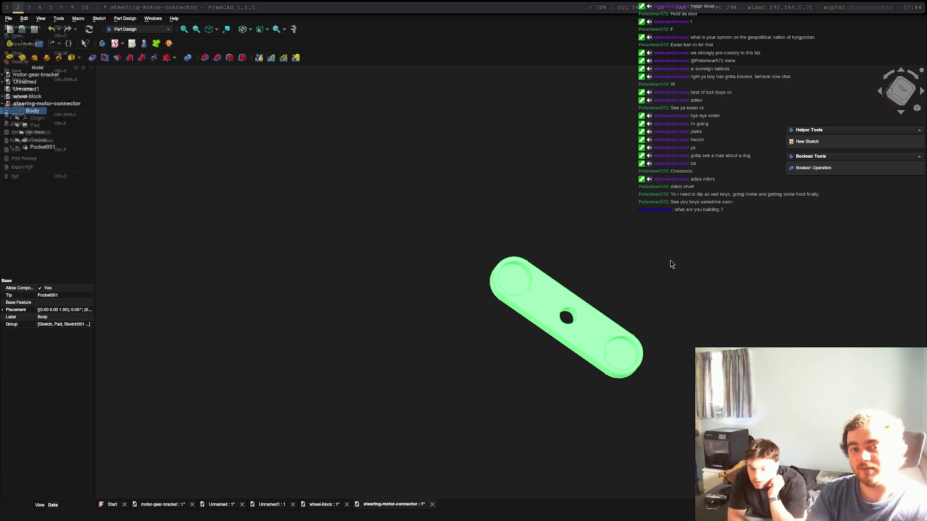
pyautogui.click(588, 249)
pyautogui.click(513, 274)
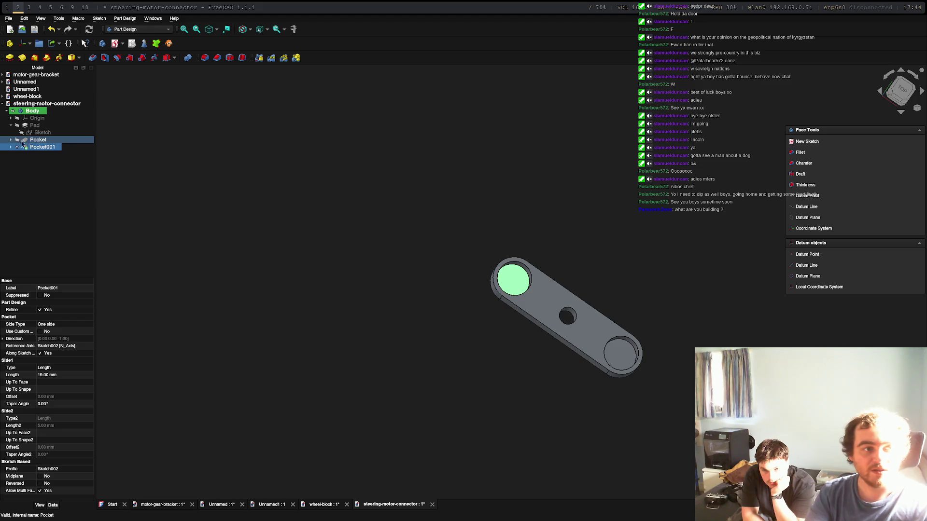
# Open the end-holes Sketch001 under Pocket and set the left hole diameter to 8.3 mm.
pyautogui.doubleClick(41, 135)
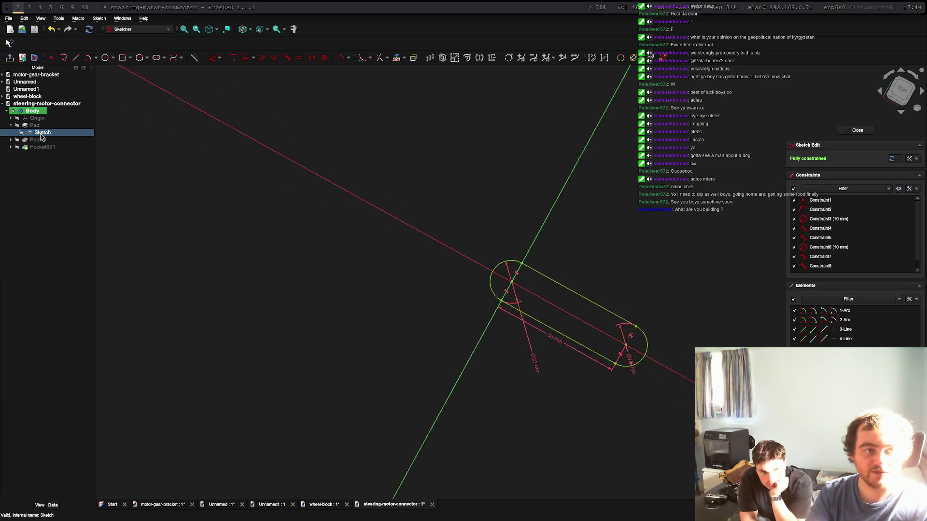
pyautogui.press('Escape')
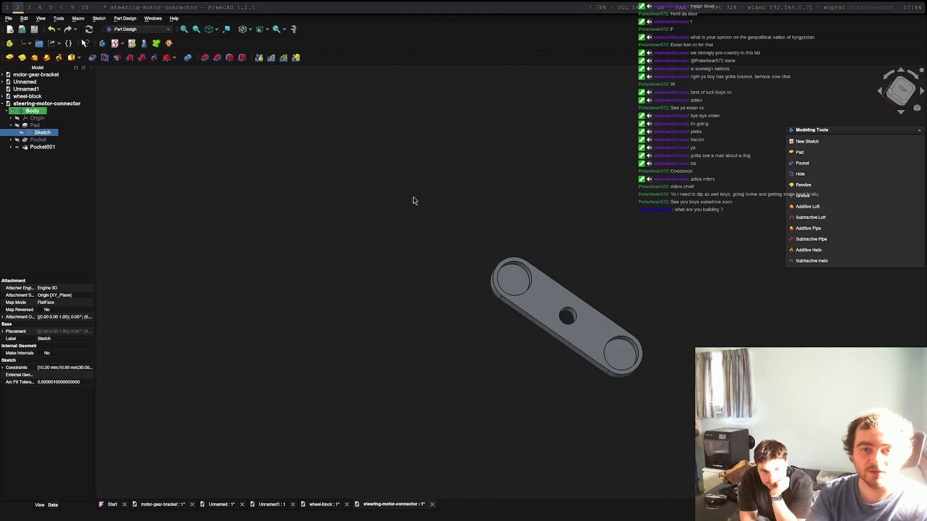
pyautogui.click(10, 140)
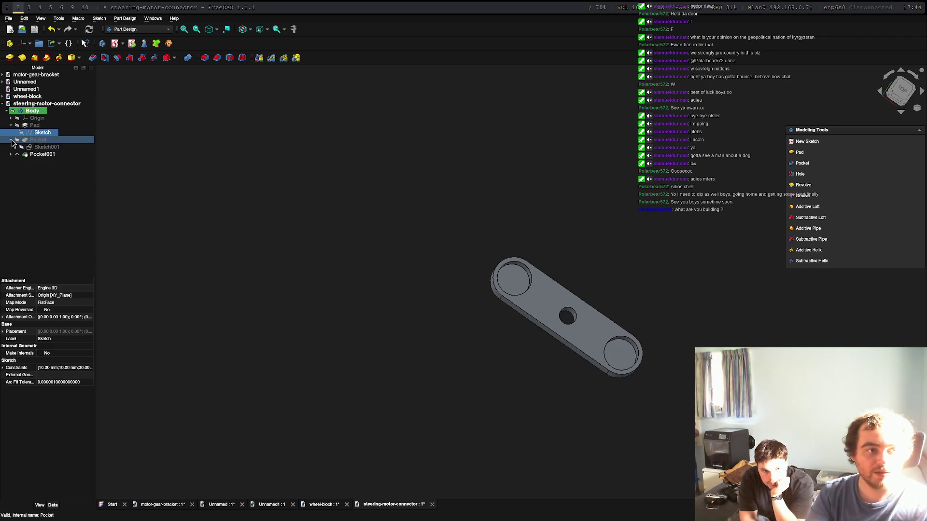
pyautogui.doubleClick(34, 146)
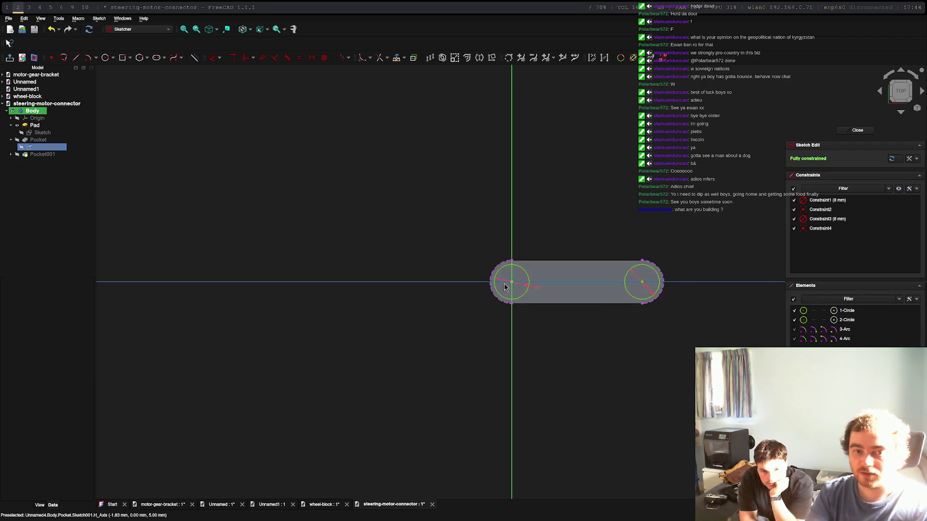
pyautogui.scroll(5, 511, 282)
pyautogui.doubleClick(579, 296)
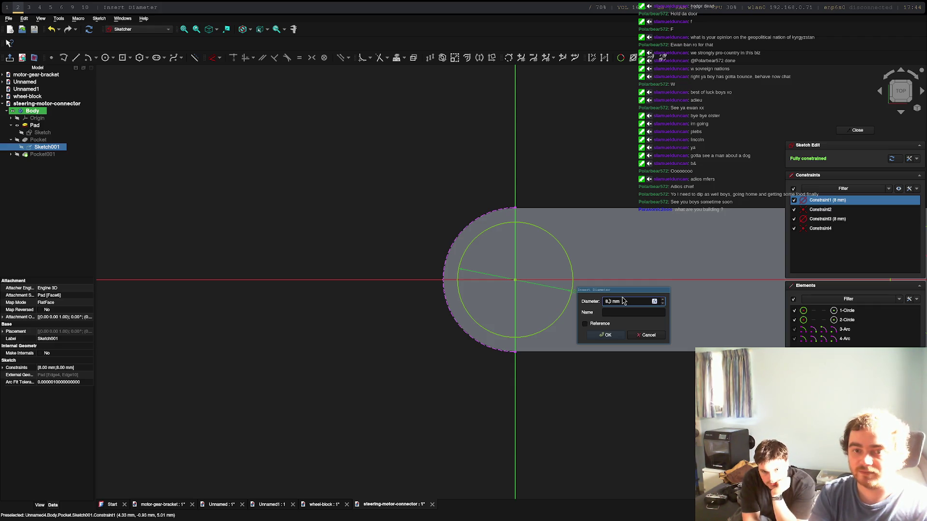
pyautogui.write('3')
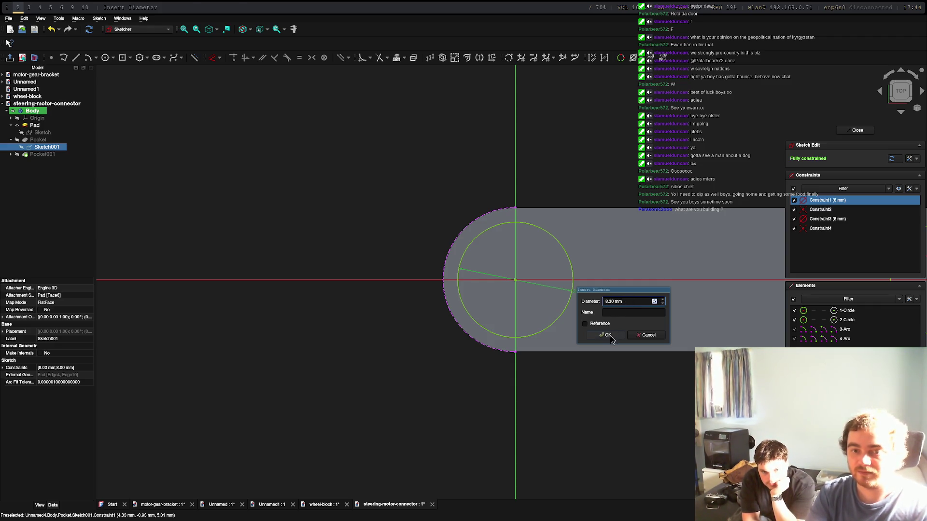
pyautogui.click(610, 337)
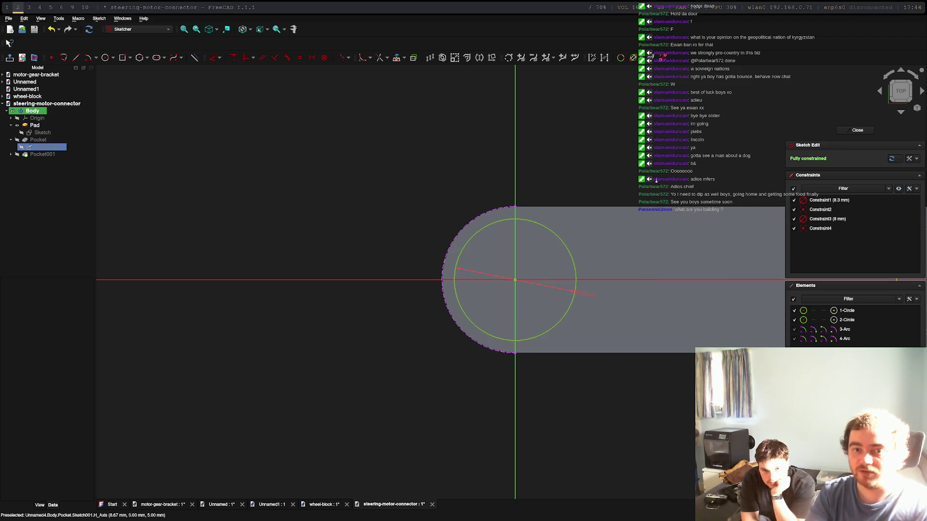
# Set the right hole diameter to 8.3 mm and close the sketch.
pyautogui.scroll(-5, 615, 191)
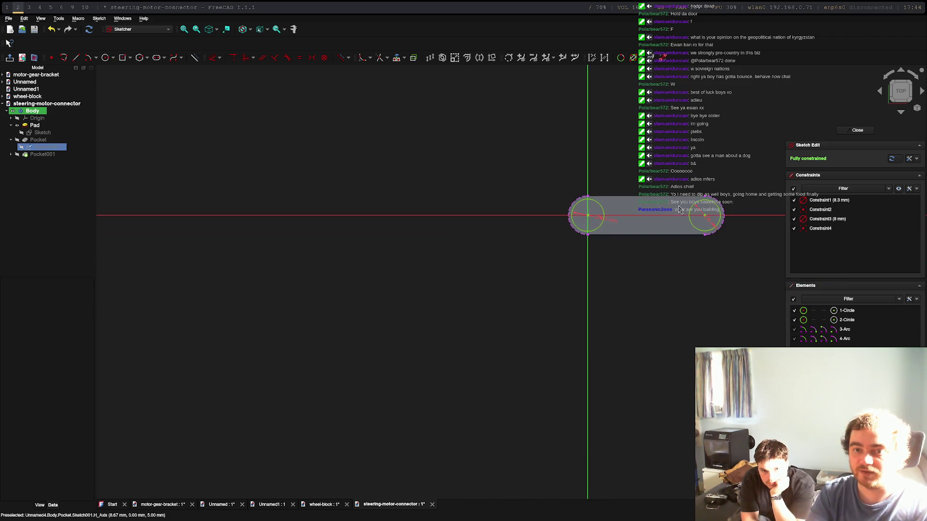
pyautogui.doubleClick(710, 223)
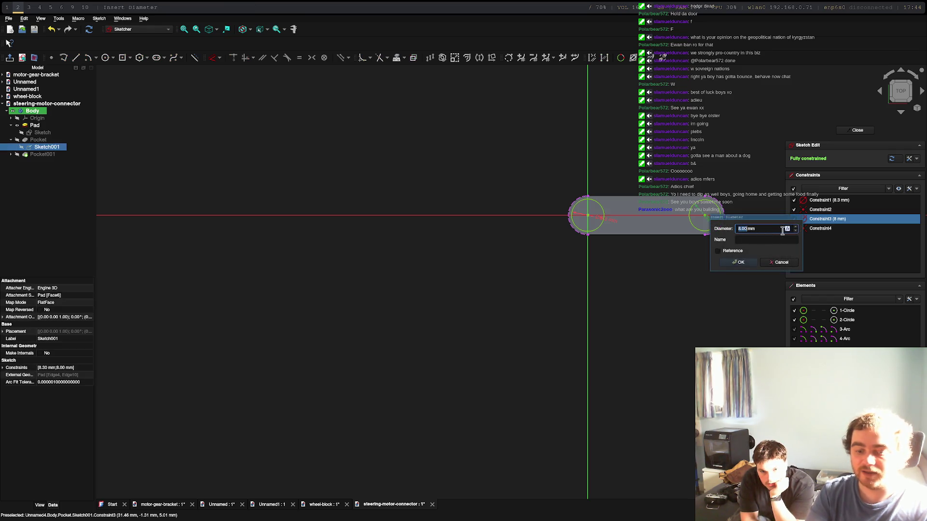
pyautogui.click(782, 231)
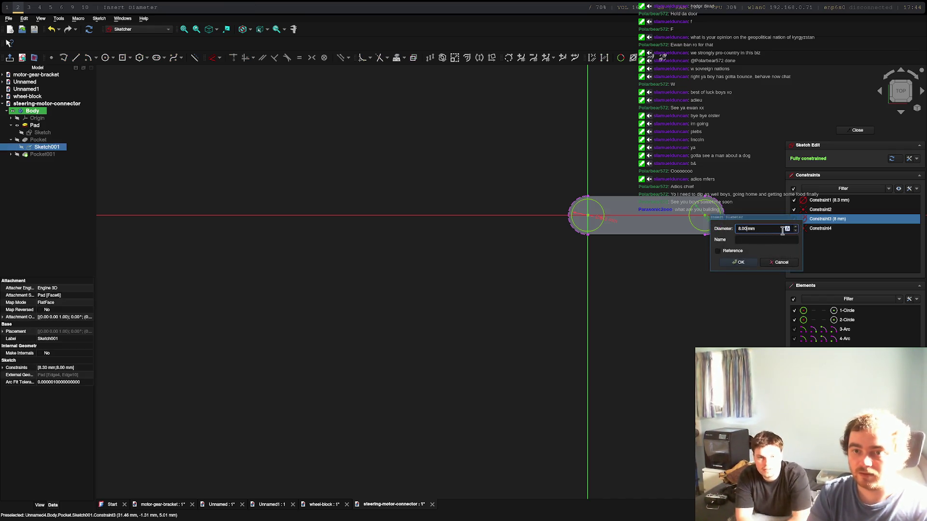
pyautogui.press('BackSpace')
pyautogui.press('BackSpace')
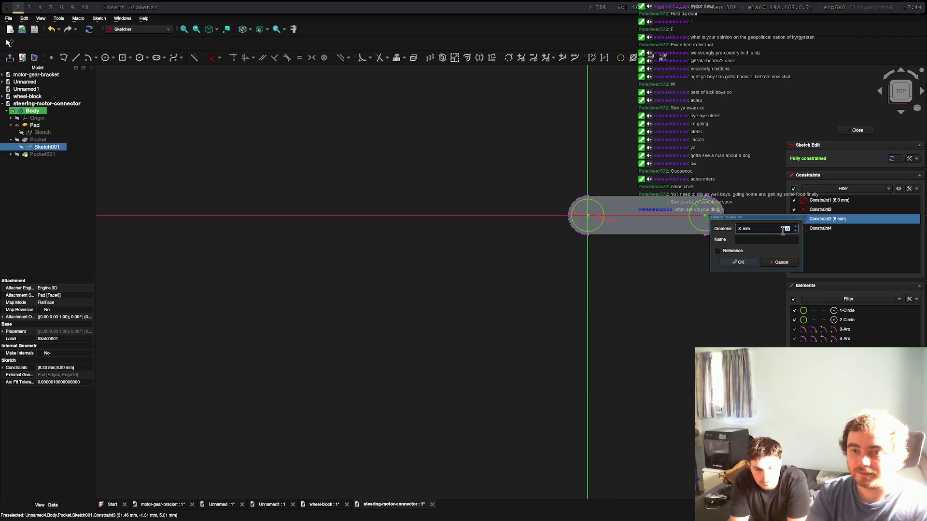
pyautogui.write('3')
pyautogui.click(741, 264)
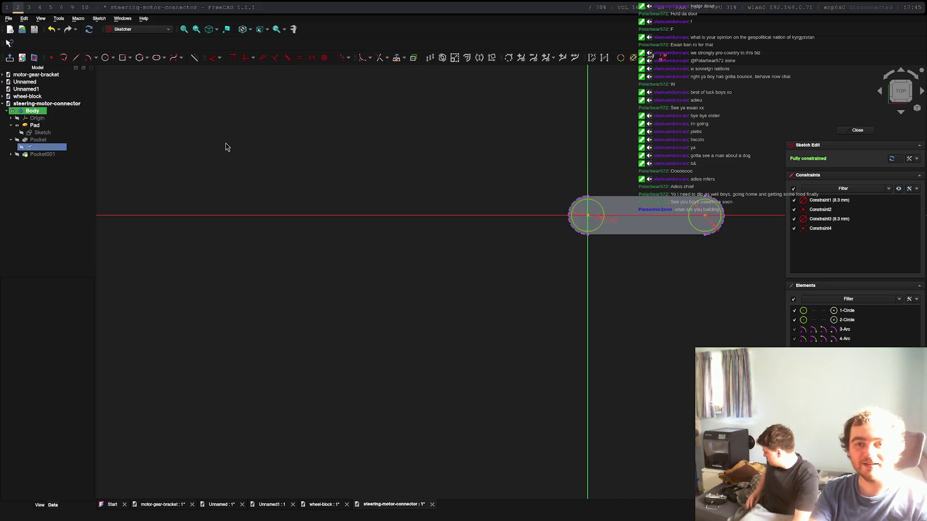
pyautogui.click(857, 130)
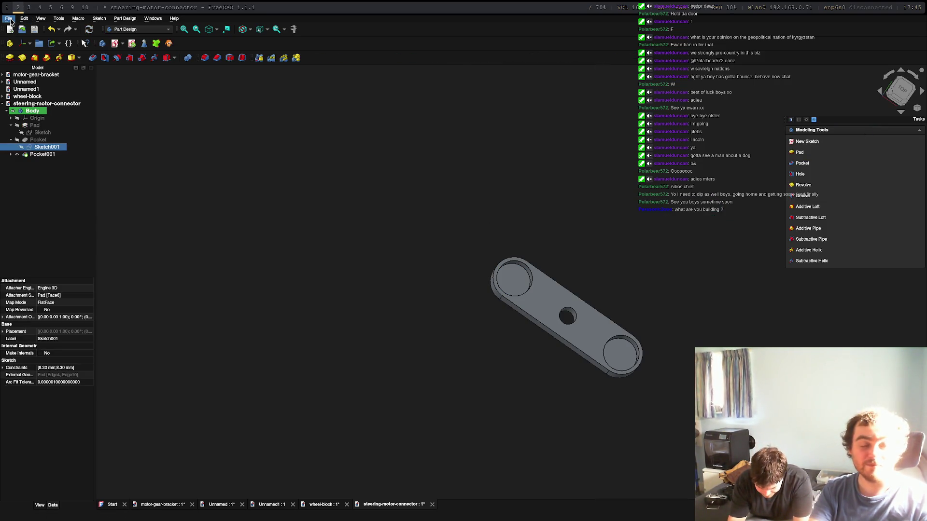
# Export the Body as STL with the default name steering-motor-connector-Body.stl.
pyautogui.click(30, 111)
pyautogui.click(9, 18)
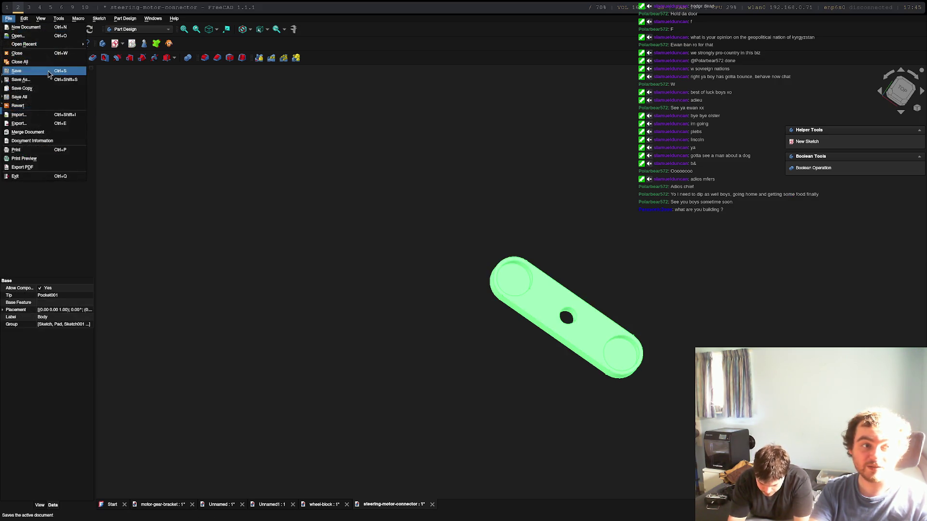
pyautogui.click(19, 124)
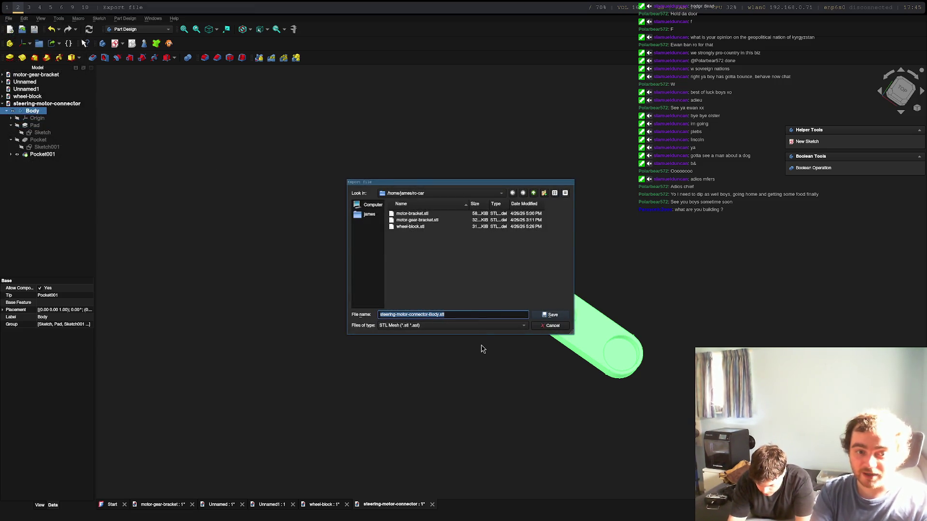
pyautogui.press('Return')
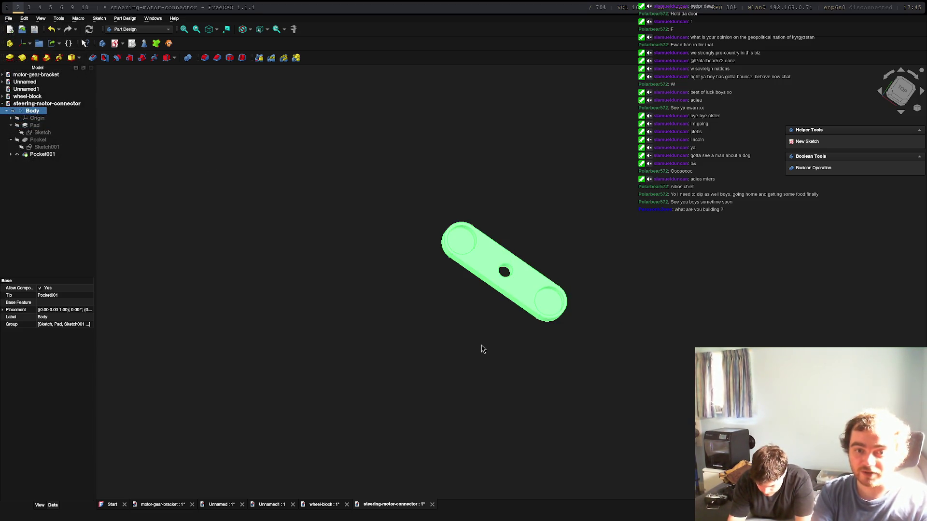
# In FlashPrint, dismiss Multi-Machine Control and delete the old yellow wheel-block model from the plate.
pyautogui.press('super+4')
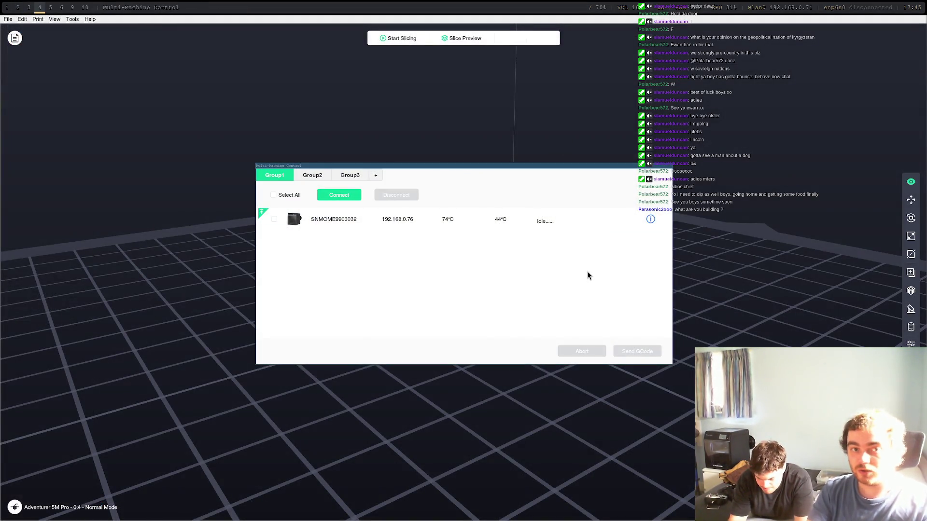
pyautogui.press('Escape')
pyautogui.scroll(-5, 418, 216)
pyautogui.click(508, 231)
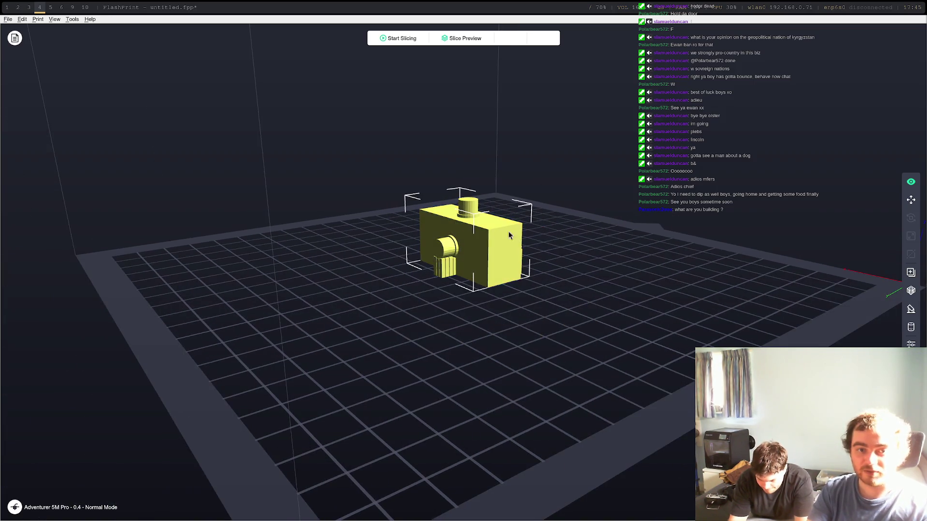
pyautogui.press('Delete')
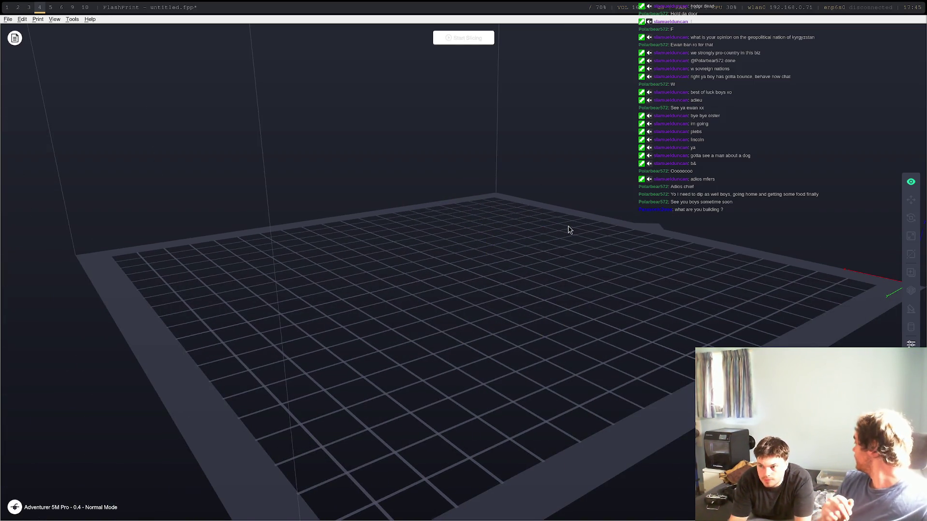
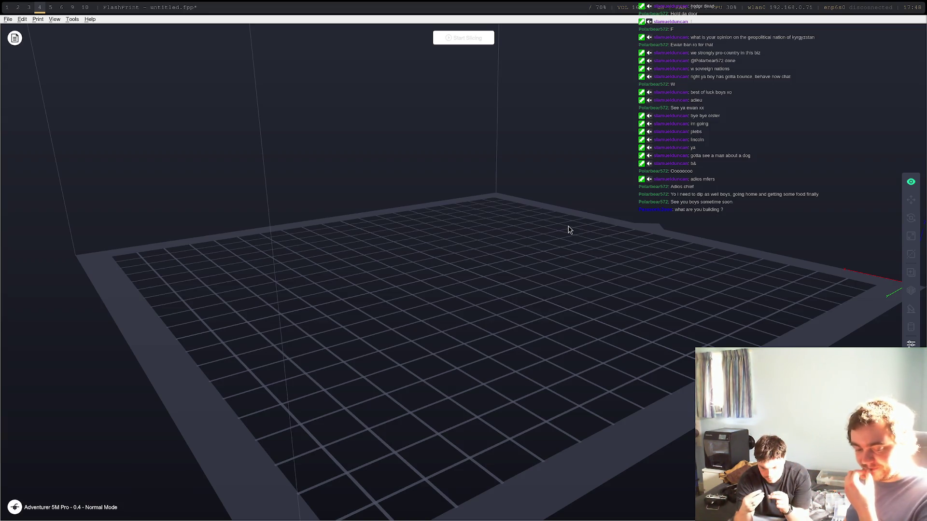
# Load steering-motor-connector-Body.stl from /home/james/rc-car onto the build plate.
pyautogui.click(8, 19)
pyautogui.click(29, 37)
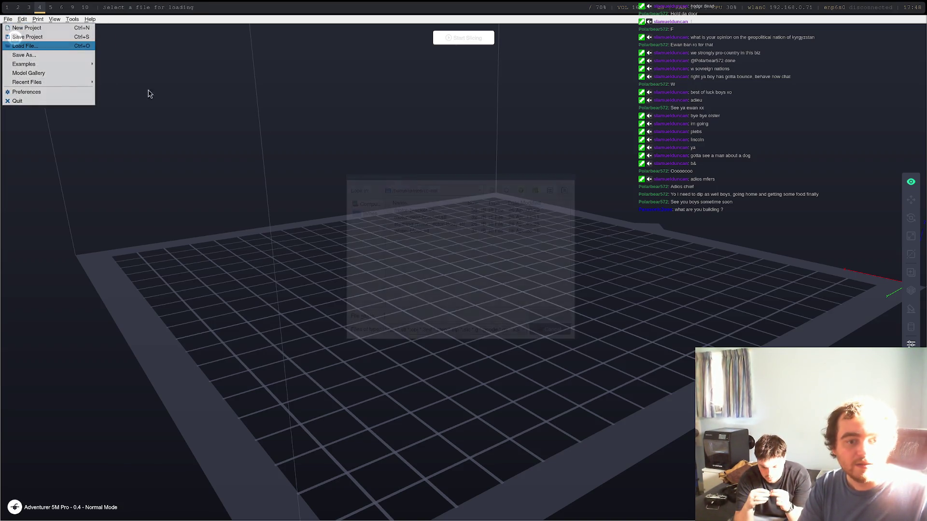
pyautogui.click(429, 230)
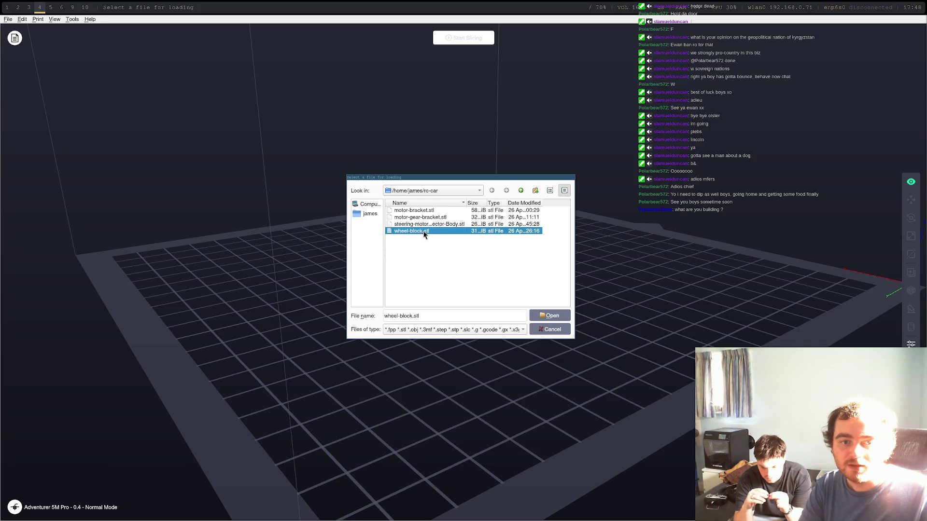
pyautogui.click(446, 224)
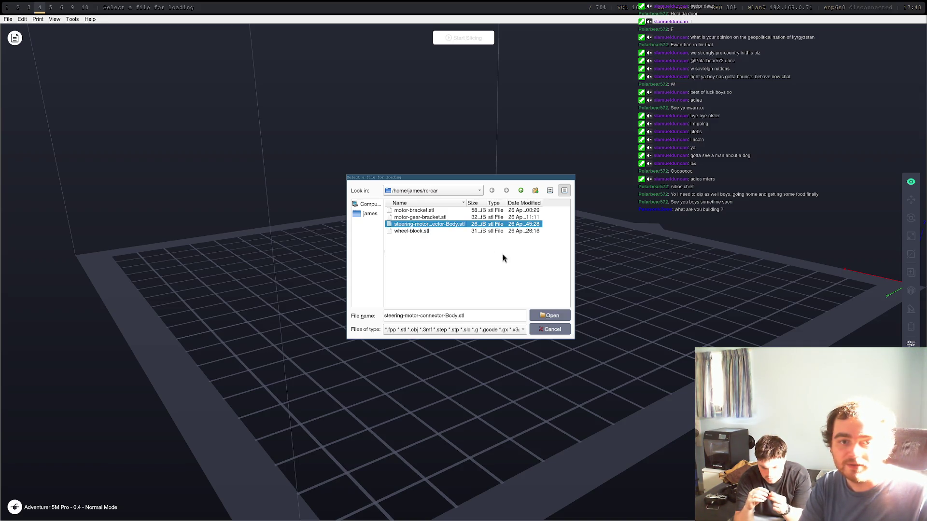
pyautogui.click(534, 314)
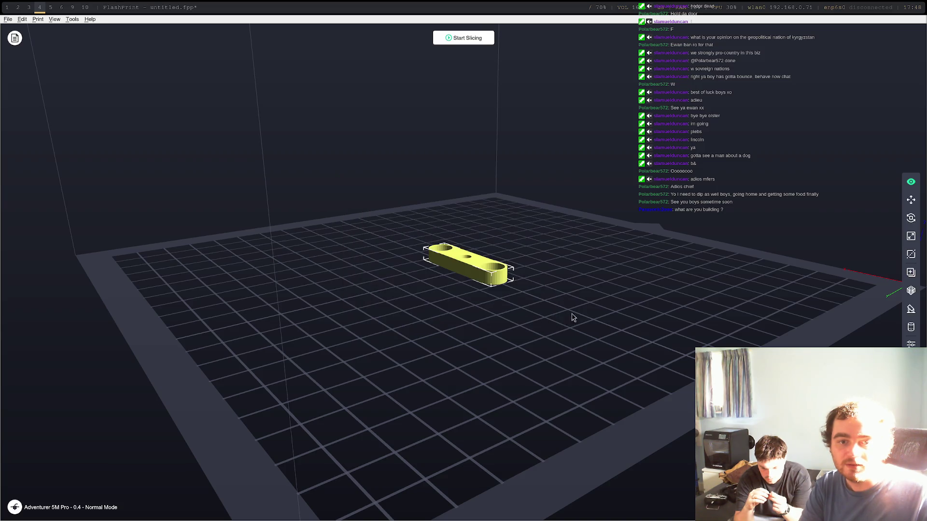
# Slice the steering motor connector and send the G-code to the Adventurer 5M Pro.
pyautogui.click(477, 37)
pyautogui.click(528, 340)
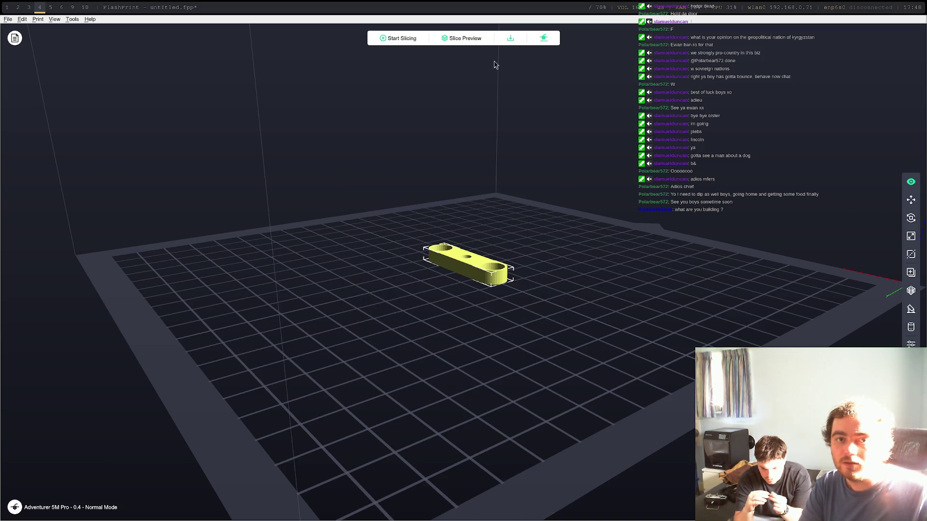
pyautogui.click(544, 38)
pyautogui.click(479, 273)
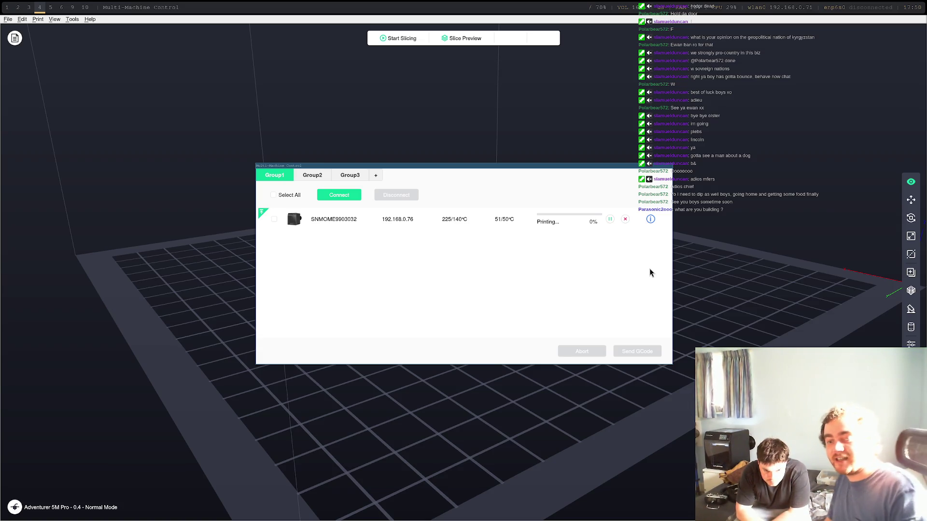
# Move the Multi-Machine Control window down to the bottom edge of the screen.
pyautogui.moveTo(387, 166); pyautogui.dragTo(497, 415)
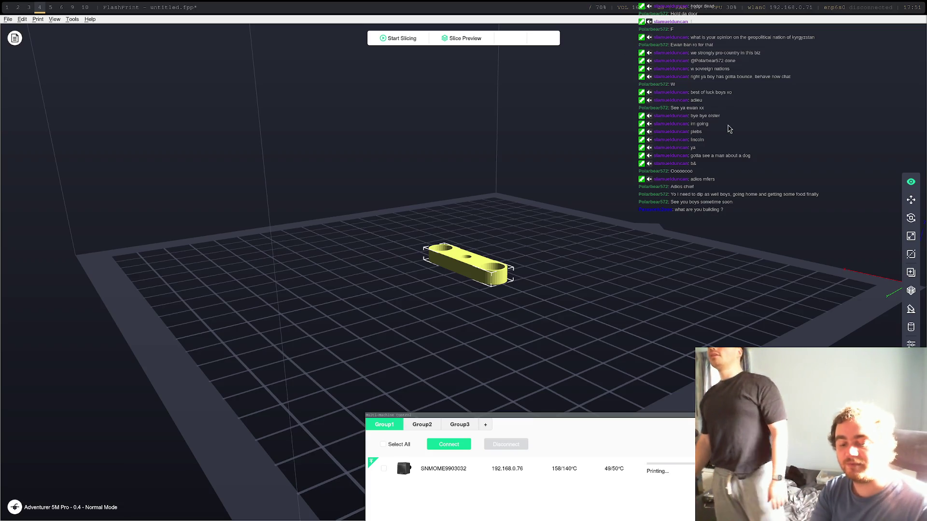
# Reload the 192.168.0.76 camera stream tab in Chrome to show the live print bed.
pyautogui.press('super+3')
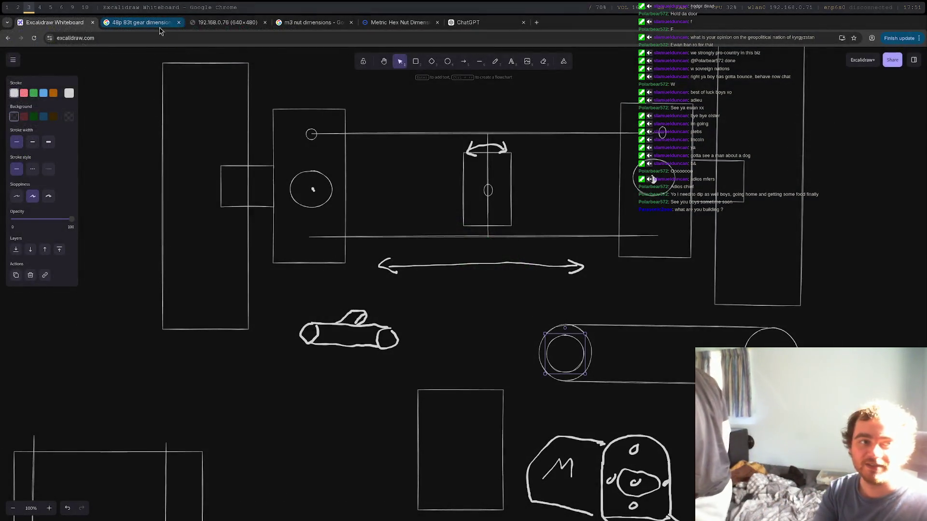
pyautogui.hotkey('ctrl', 'Tab')
pyautogui.hotkey('ctrl', 'Tab')
pyautogui.click(34, 38)
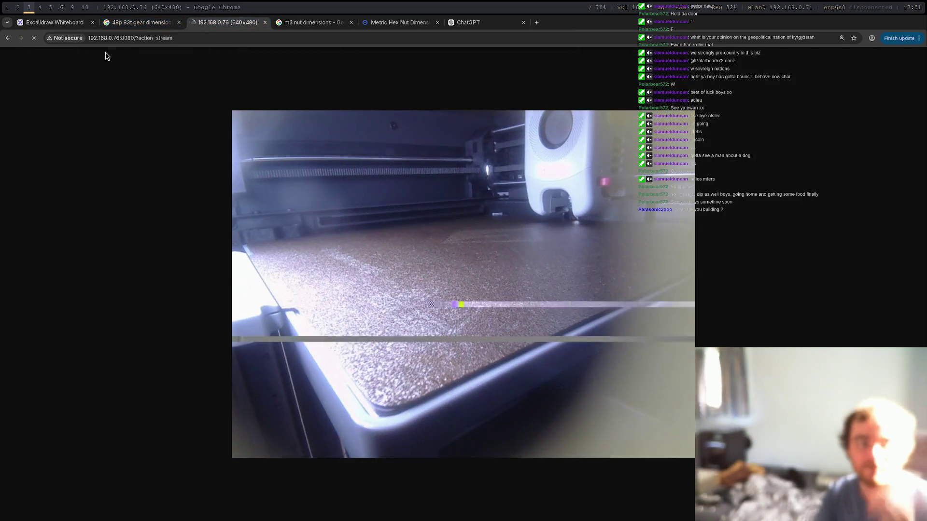
pyautogui.press('super+0')
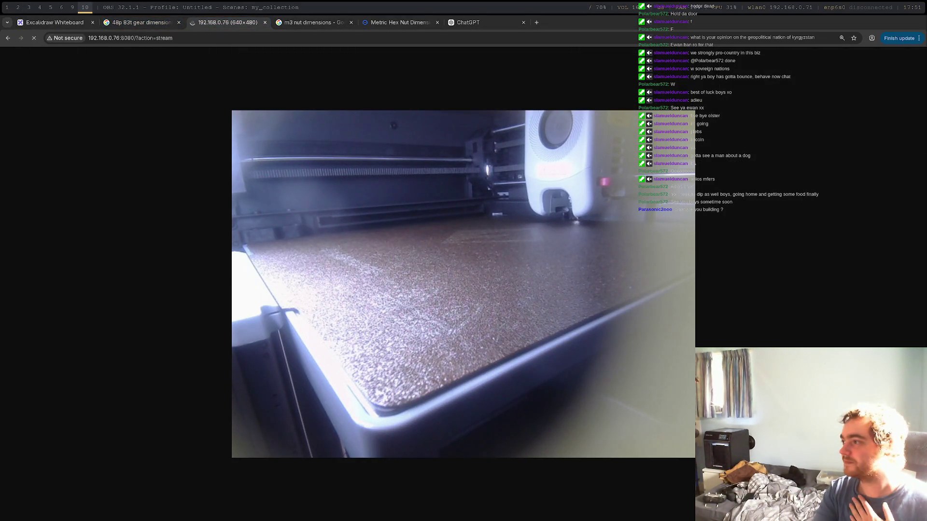